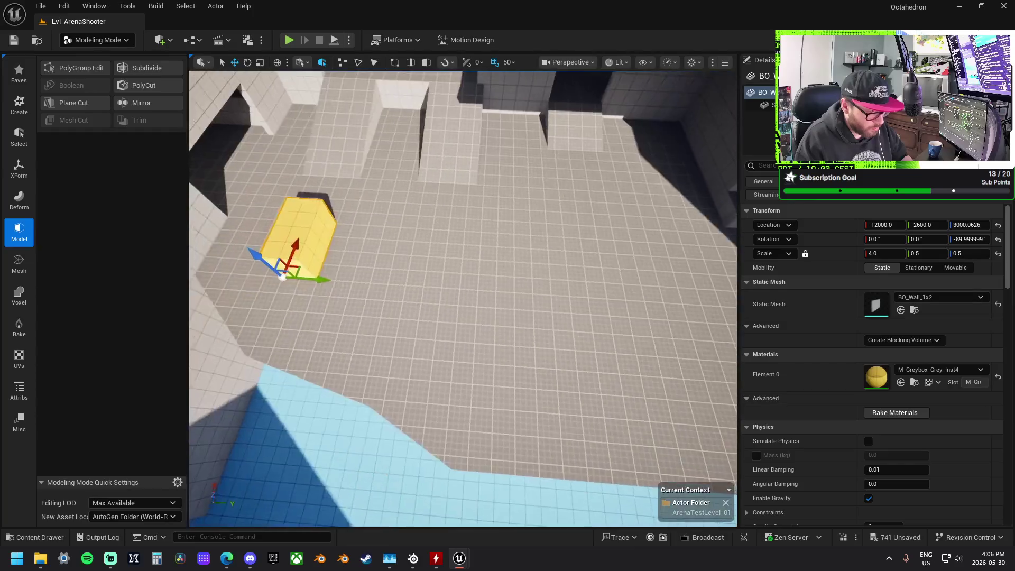
Slide the yellow block along the floor, raise it and turn it about 30 degrees.
mouse_move(351, 275)
mouse_down()
mouse_move(376, 341)
mouse_move(426, 345)
mouse_move(429, 360)
mouse_move(450, 293)
mouse_move(466, 292)
mouse_up()
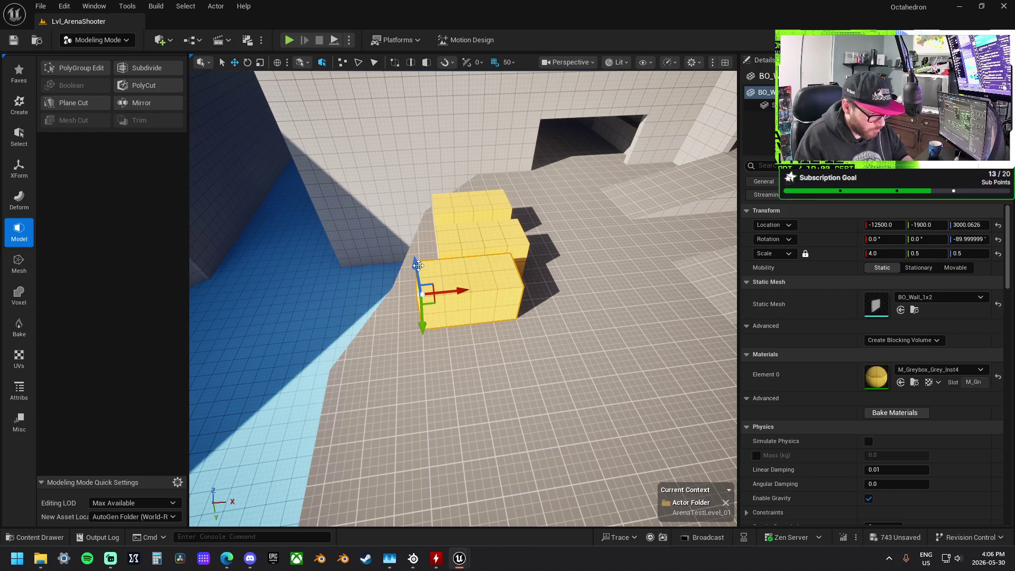
drag(418, 261, 418, 212)
key(e)
mouse_move(458, 254)
mouse_down()
mouse_move(468, 244)
mouse_move(419, 295)
mouse_move(411, 248)
mouse_move(370, 256)
mouse_up()
key(w)
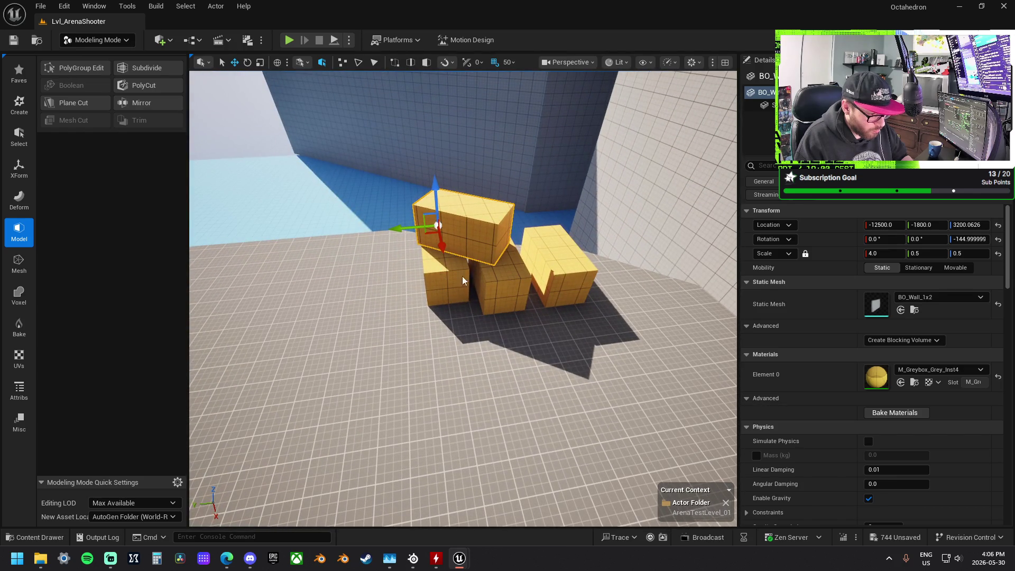
Slide another BO_Wall_1x2 block along the X axis into the stacked cover cluster.
ctrl+click(463, 276)
mouse_move(462, 276)
mouse_down()
mouse_move(588, 264)
mouse_move(309, 276)
mouse_move(296, 269)
mouse_move(286, 233)
mouse_move(463, 239)
mouse_move(533, 361)
mouse_move(521, 390)
mouse_up()
click(462, 239)
mouse_move(582, 370)
mouse_down()
mouse_move(476, 317)
mouse_move(455, 344)
mouse_move(533, 334)
mouse_move(491, 336)
mouse_move(492, 366)
mouse_move(490, 304)
mouse_move(450, 339)
mouse_move(508, 322)
mouse_move(455, 298)
mouse_move(464, 292)
mouse_move(478, 305)
mouse_move(371, 275)
mouse_up()
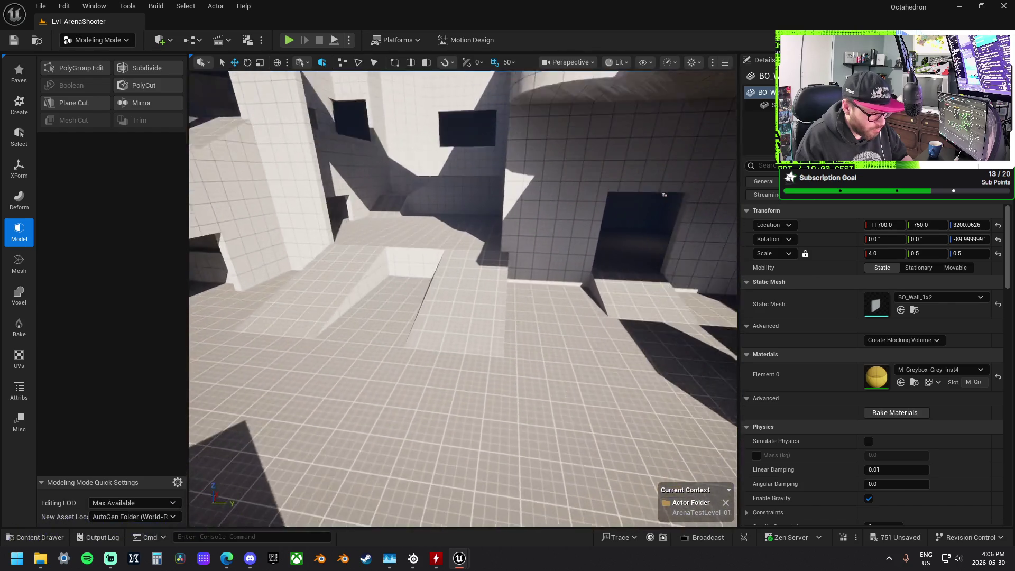
mouse_move(665, 195)
mouse_down()
mouse_move(510, 331)
mouse_move(423, 325)
mouse_move(417, 341)
mouse_up()
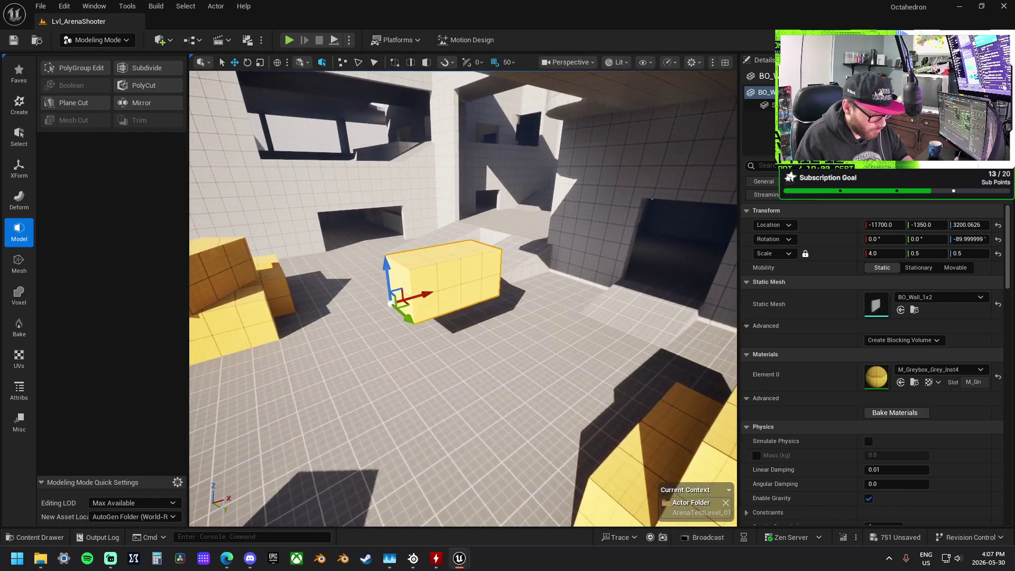
Drop the wall block to the floor, Alt-drag a copy aside and shift it diagonally into place.
key(End)
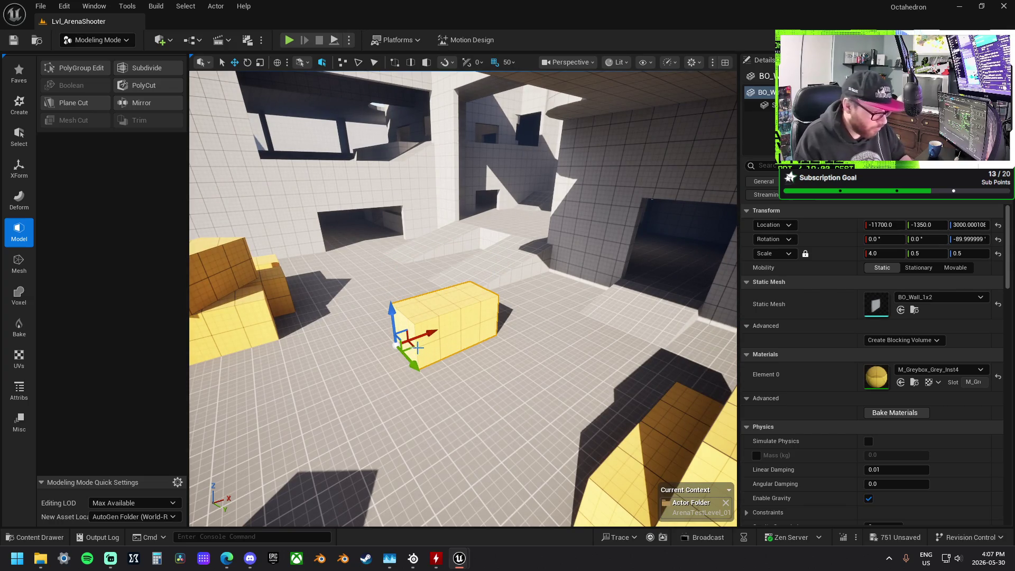
drag(414, 346, 465, 359)
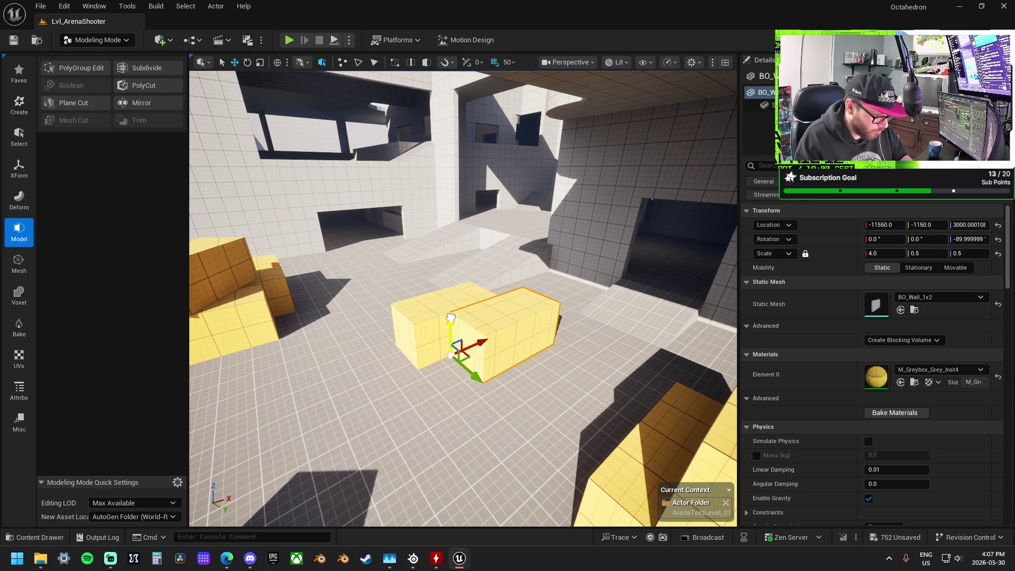
drag(467, 314, 410, 310)
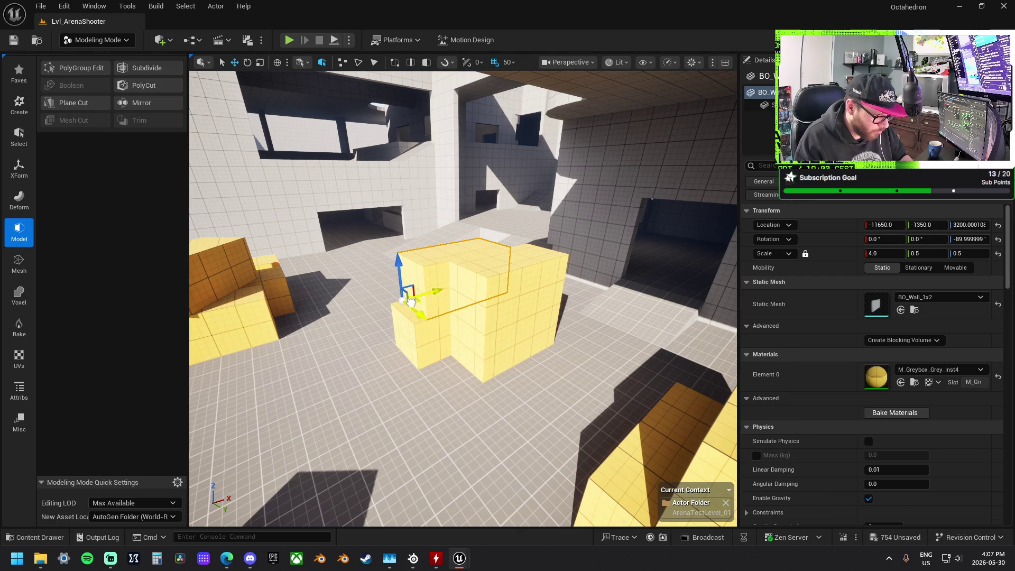
mouse_move(405, 306)
mouse_down()
mouse_move(364, 318)
mouse_move(407, 306)
mouse_move(370, 296)
mouse_move(413, 312)
mouse_move(449, 396)
mouse_move(508, 482)
mouse_move(504, 364)
mouse_up()
click(509, 483)
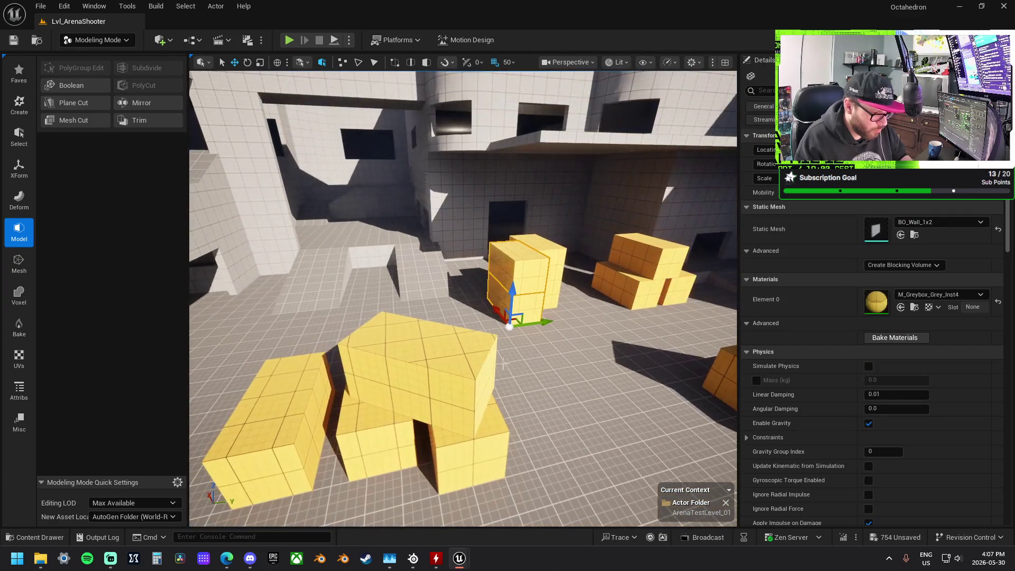
mouse_move(547, 322)
mouse_down()
mouse_move(497, 370)
mouse_move(423, 349)
mouse_move(531, 324)
mouse_move(476, 322)
mouse_move(531, 336)
mouse_up()
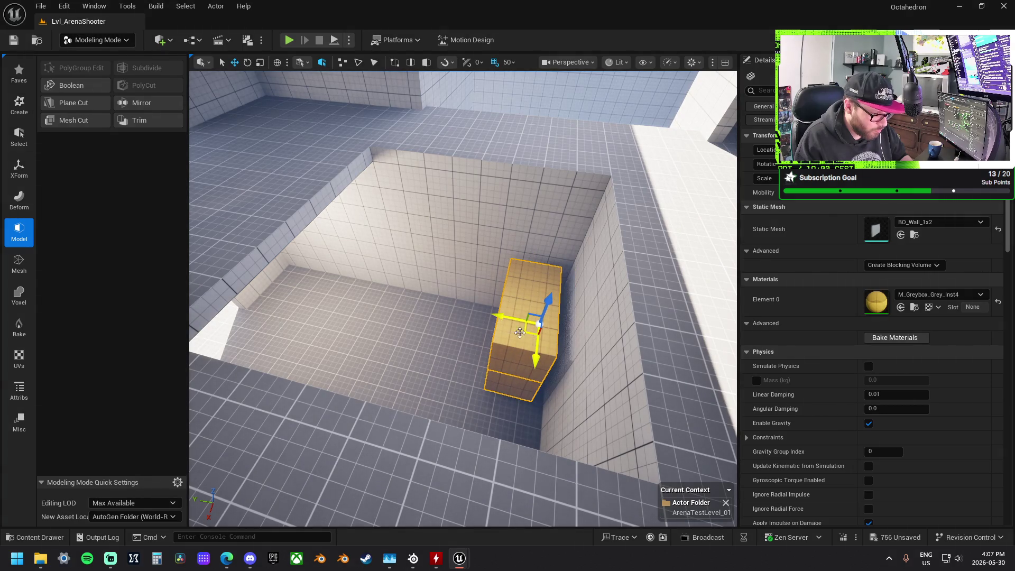
Duplicate a block into a second pillar and drop an angled slab onto the pillars.
mouse_move(499, 315)
mouse_down()
mouse_move(455, 312)
mouse_move(415, 282)
mouse_move(437, 280)
mouse_move(464, 308)
mouse_move(468, 249)
mouse_move(508, 301)
mouse_move(527, 281)
mouse_up()
key(e)
key(w)
drag(451, 264, 441, 270)
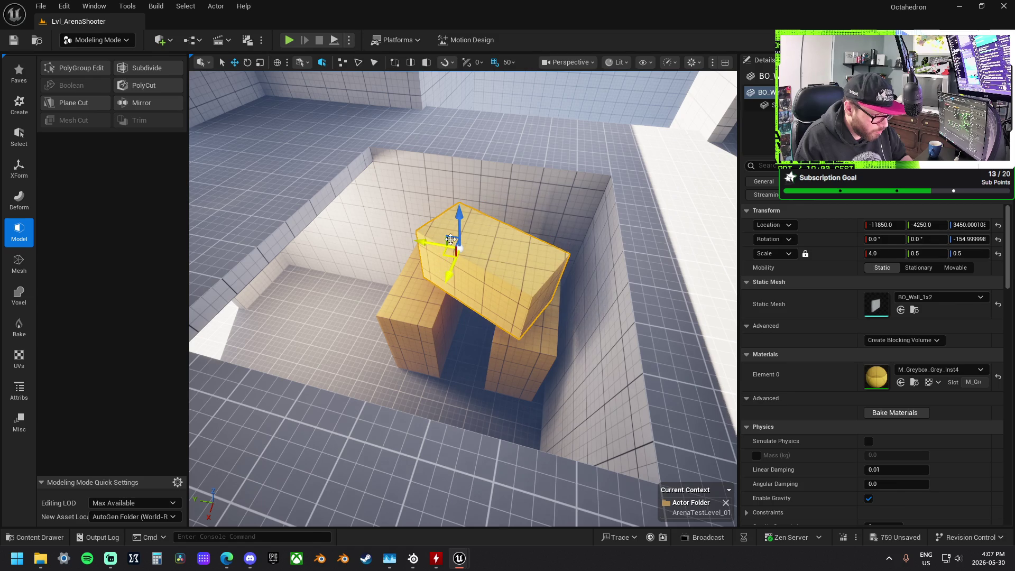
key(End)
mouse_move(475, 229)
mouse_down()
mouse_move(517, 231)
mouse_move(310, 224)
mouse_up()
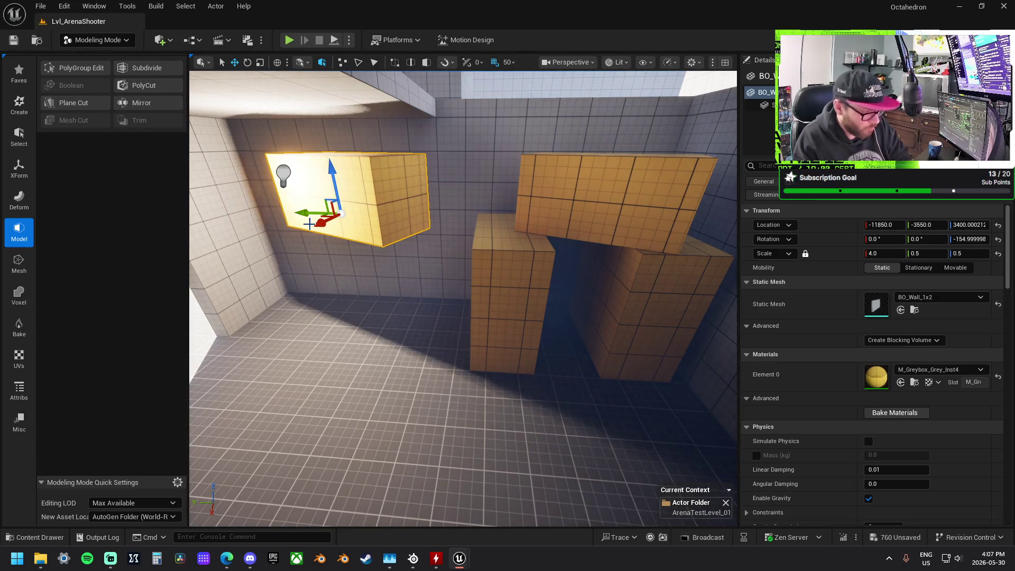
Drop a low block to the floor, square it up and slide it along Y.
key(End)
key(e)
mouse_move(374, 331)
mouse_down()
mouse_move(318, 365)
mouse_move(366, 361)
mouse_up()
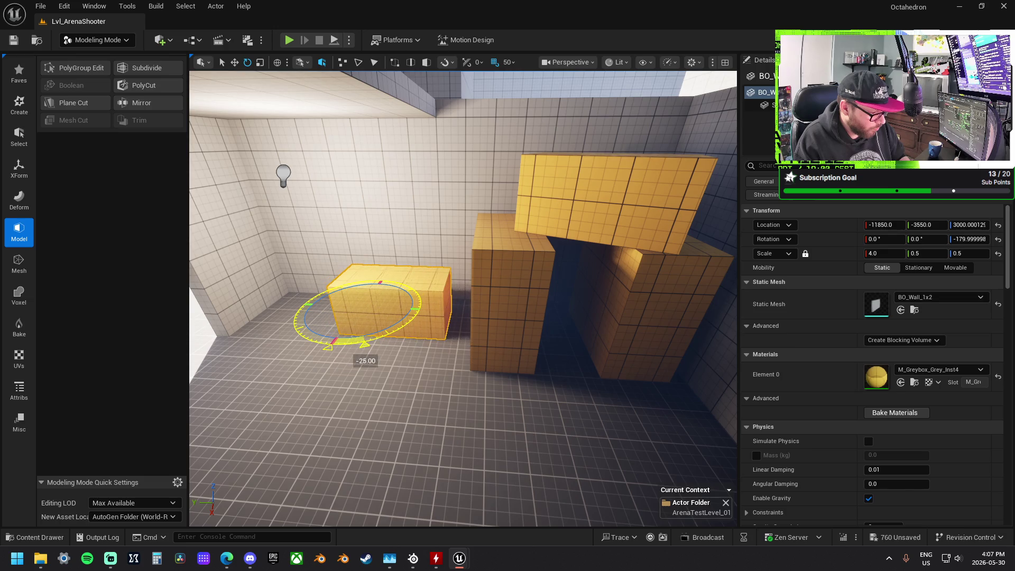
key(w)
drag(340, 304, 351, 304)
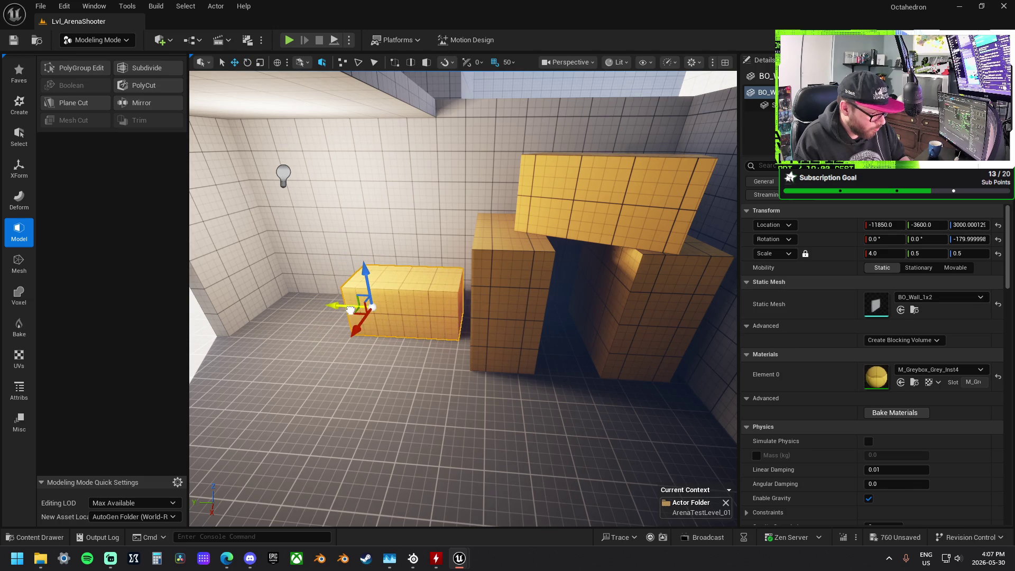
key(f)
mouse_move(422, 306)
mouse_down()
mouse_move(381, 317)
mouse_move(485, 315)
mouse_up()
Scale a small cube block and Alt-drag a copy turned about 30 degrees.
key(r)
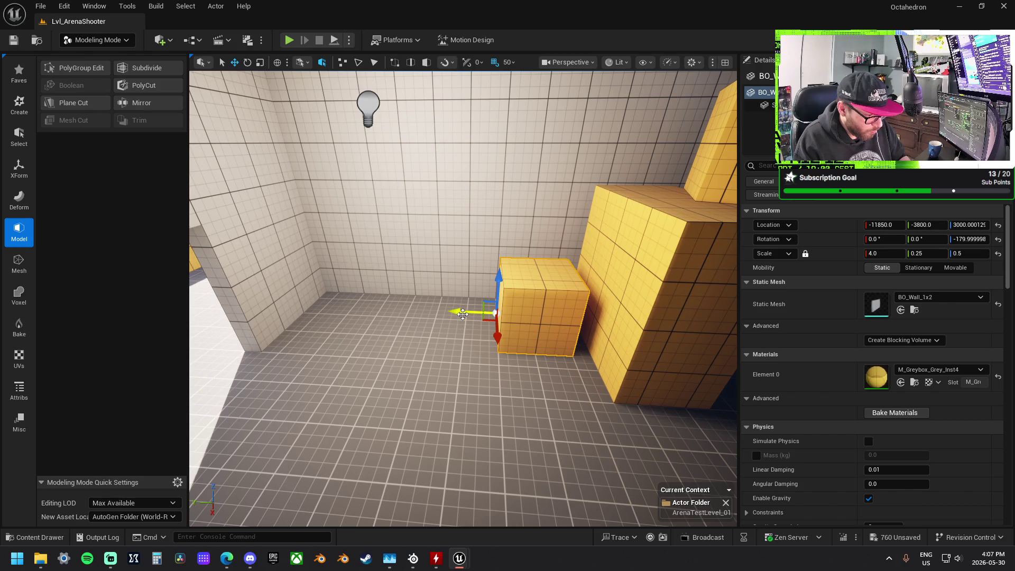
drag(463, 314, 324, 302)
key(e)
mouse_move(339, 371)
mouse_down()
mouse_move(317, 365)
mouse_move(351, 418)
mouse_move(365, 412)
mouse_up()
key(w)
mouse_move(312, 346)
mouse_down()
mouse_move(275, 307)
mouse_move(339, 338)
mouse_up()
click(530, 310)
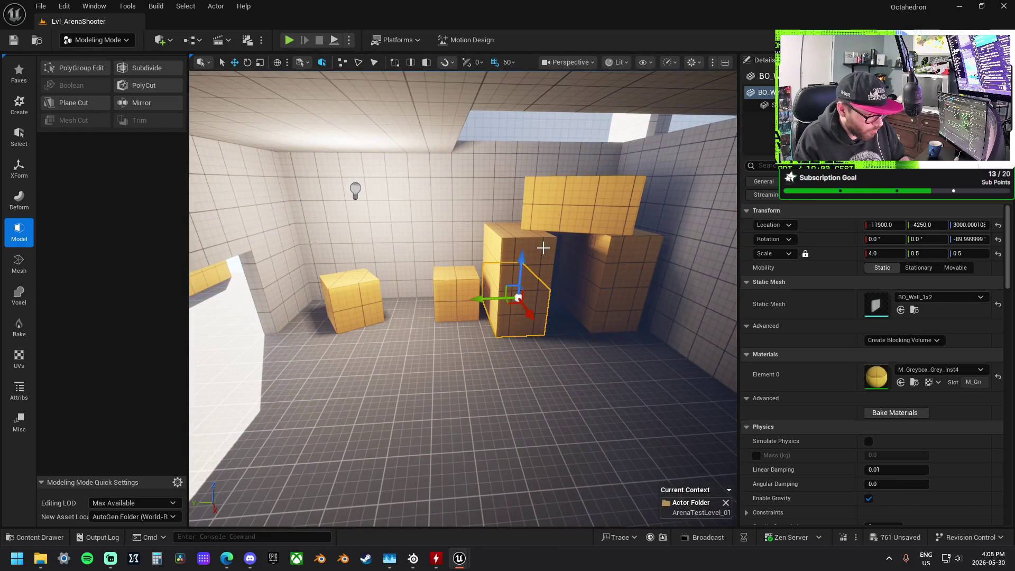
mouse_move(530, 310)
mouse_down()
mouse_move(465, 252)
mouse_move(369, 253)
mouse_move(537, 272)
mouse_move(537, 250)
mouse_move(544, 283)
mouse_move(561, 283)
mouse_move(328, 211)
mouse_up()
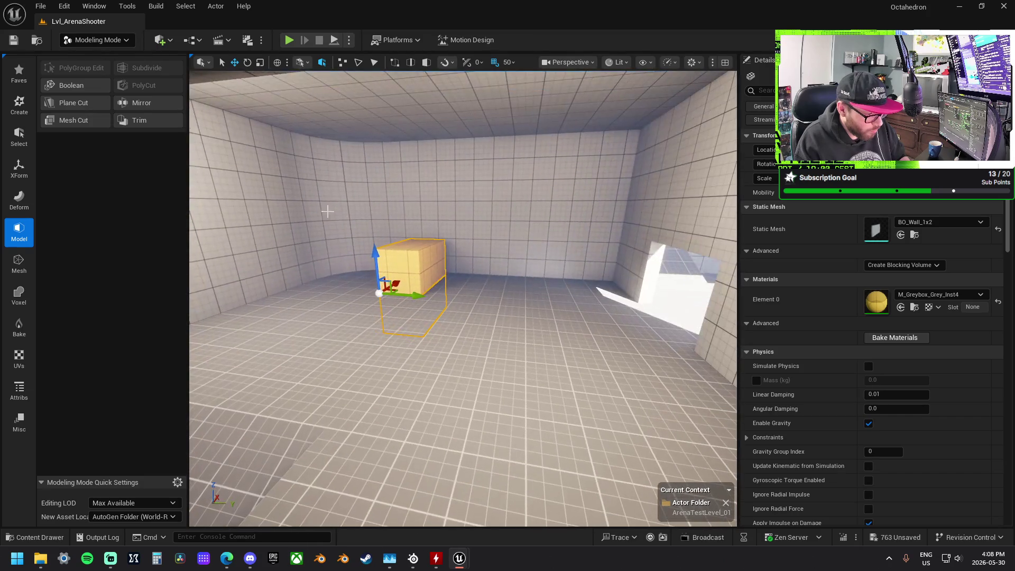
Stack an Alt-dragged copy of the block upward on the tall stack.
mouse_move(373, 255)
mouse_down()
mouse_move(381, 211)
mouse_move(402, 222)
mouse_move(386, 228)
mouse_up()
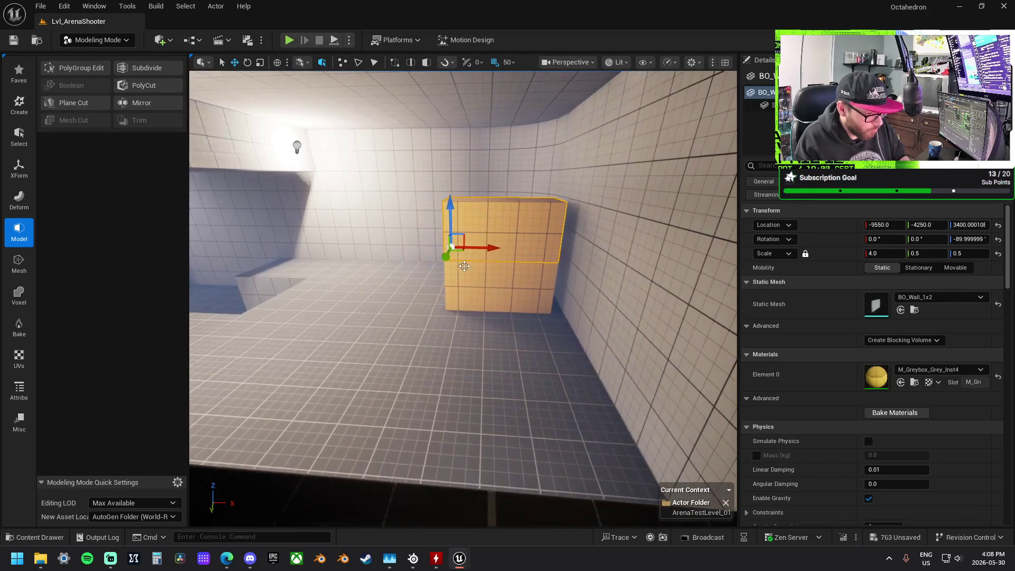
ctrl+click(489, 293)
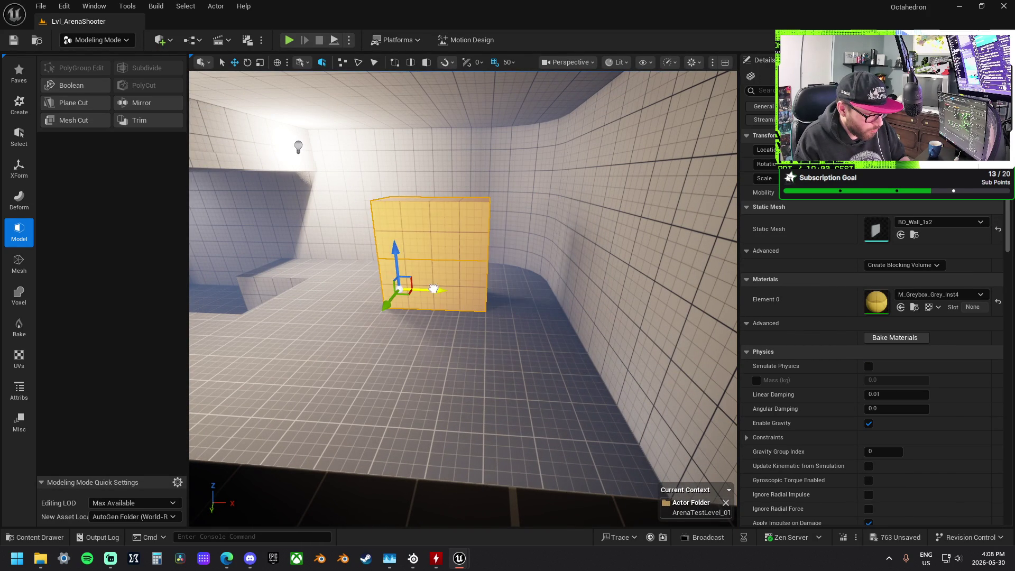
drag(413, 215, 413, 216)
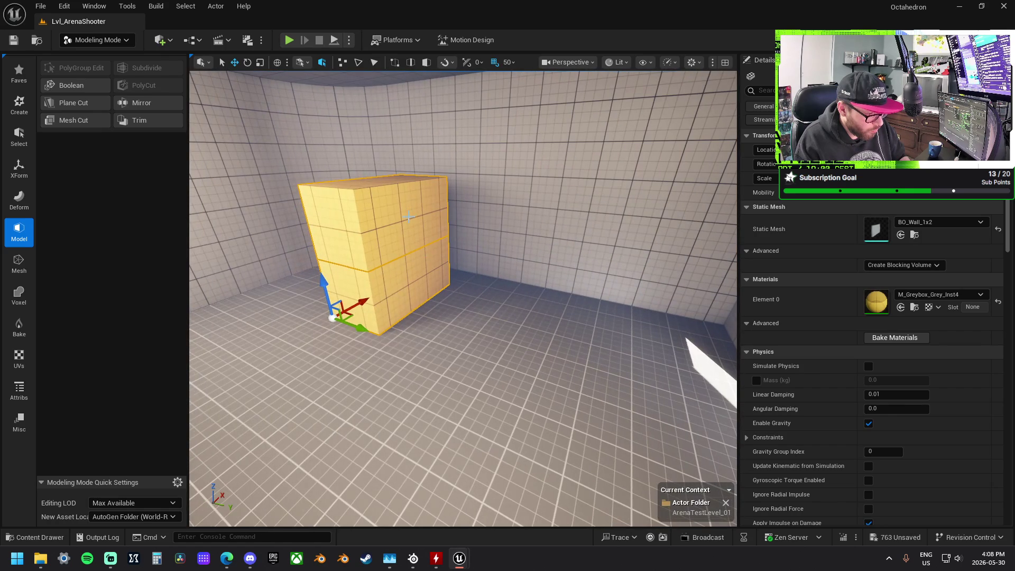
click(398, 311)
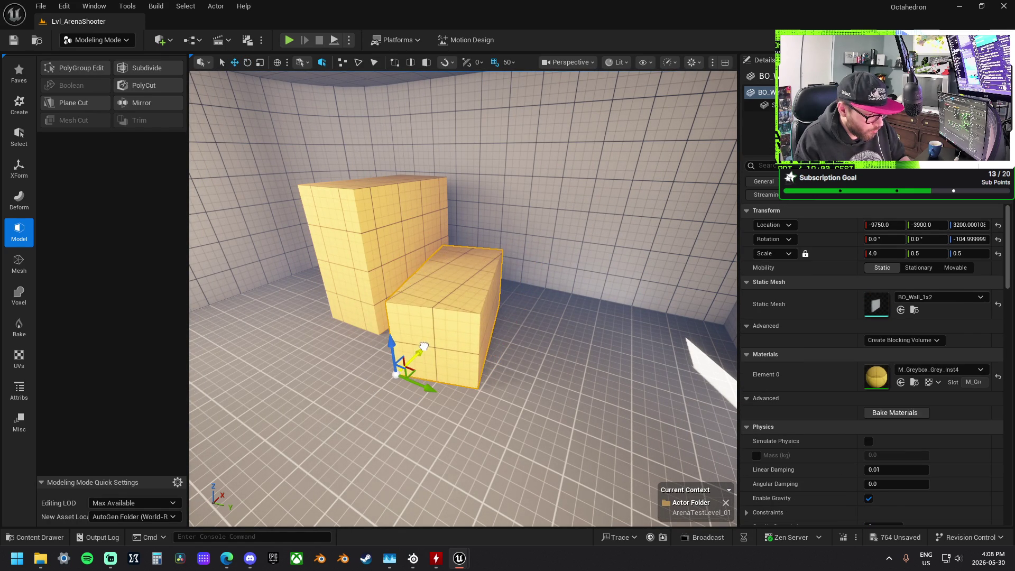
Bring a wall block down from the ledge to the room floor at -10450, 350, 3100.
drag(402, 365, 402, 365)
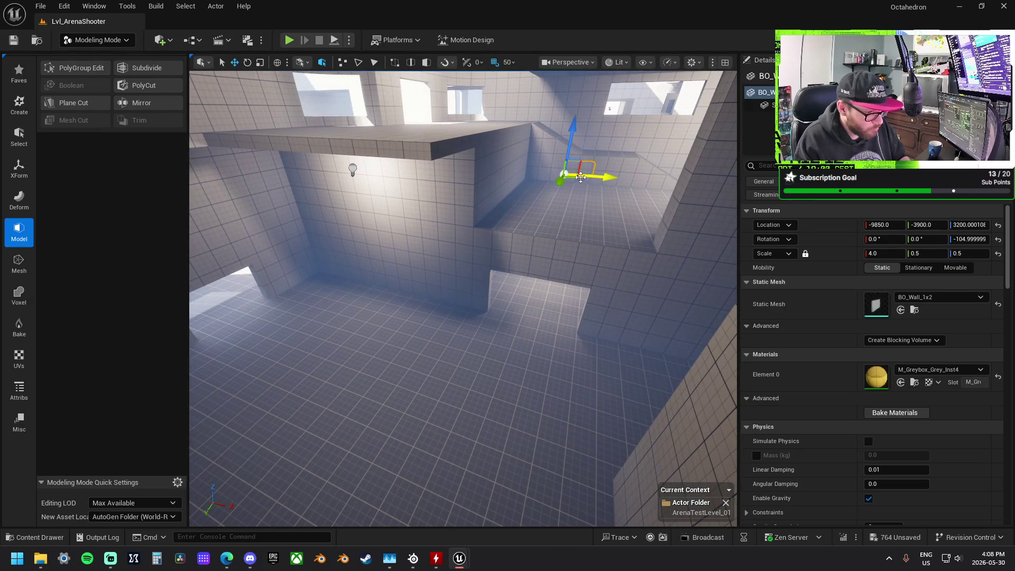
drag(575, 180, 375, 353)
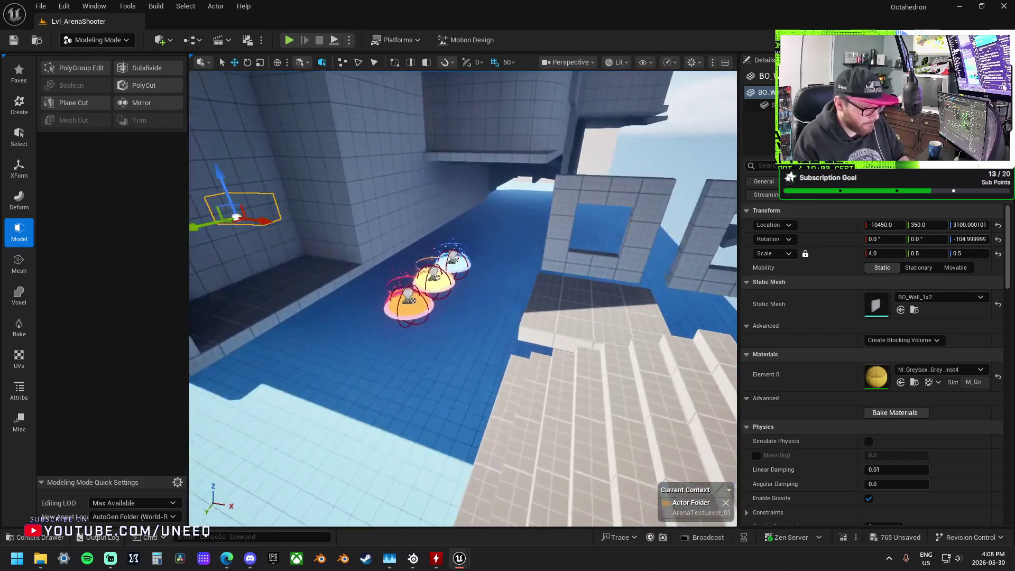
click(409, 321)
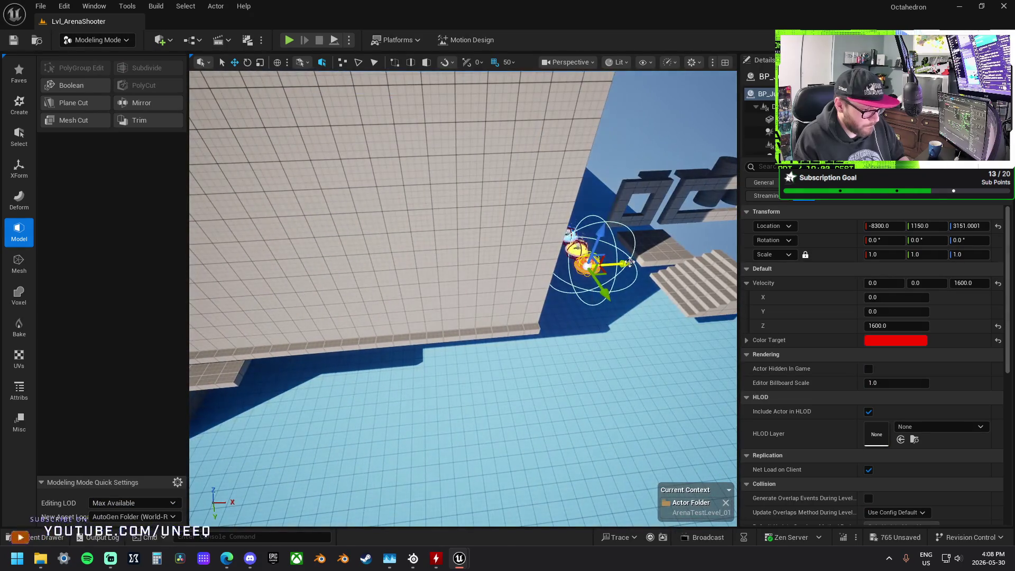
Move a jump pad toward the room corner, to about -10550, -2150.
drag(613, 264, 256, 286)
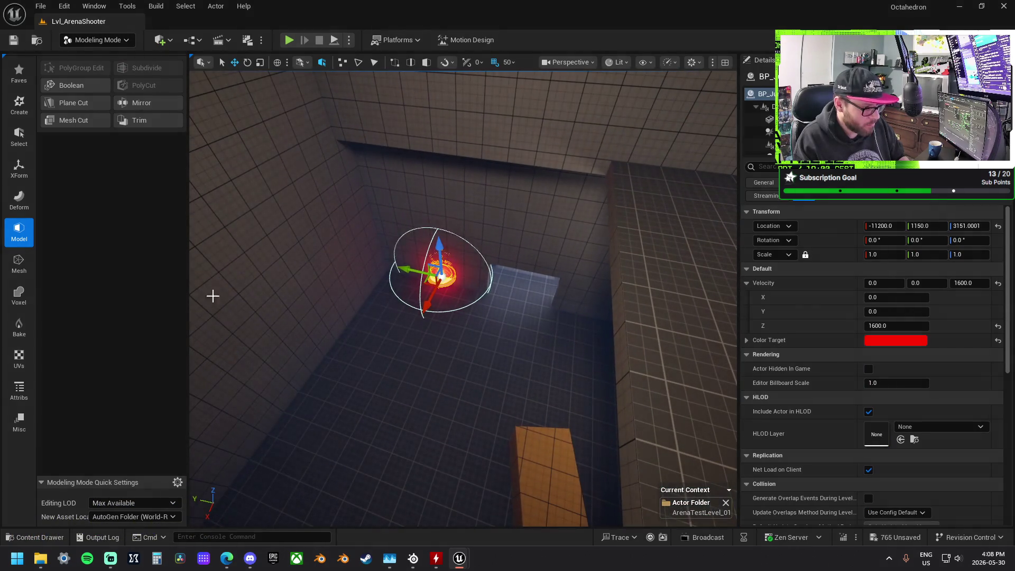
drag(425, 285, 373, 320)
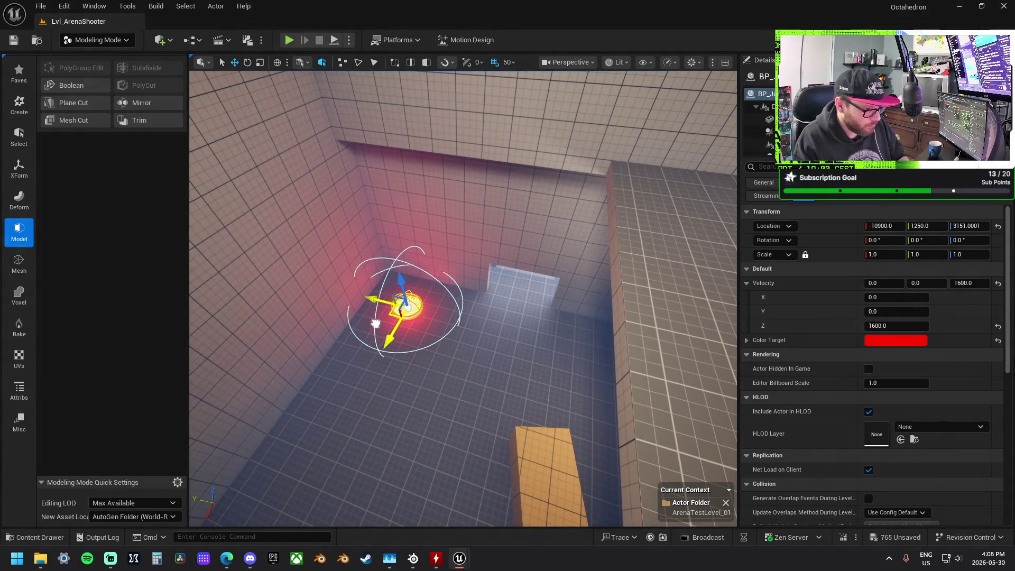
mouse_move(464, 296)
mouse_down()
mouse_move(453, 249)
mouse_move(391, 263)
mouse_up()
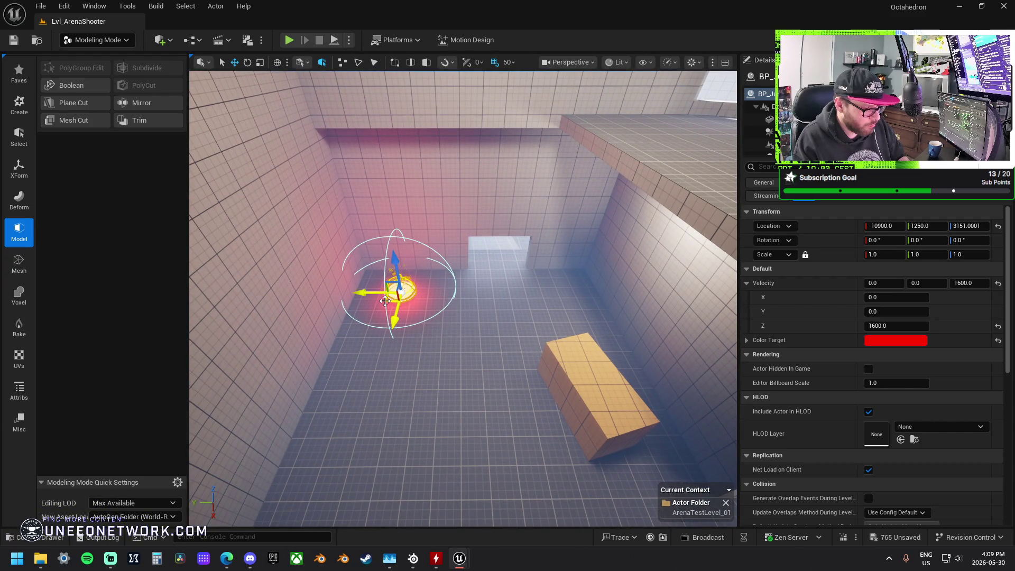
mouse_move(393, 304)
mouse_down()
mouse_move(383, 303)
mouse_move(464, 283)
mouse_up()
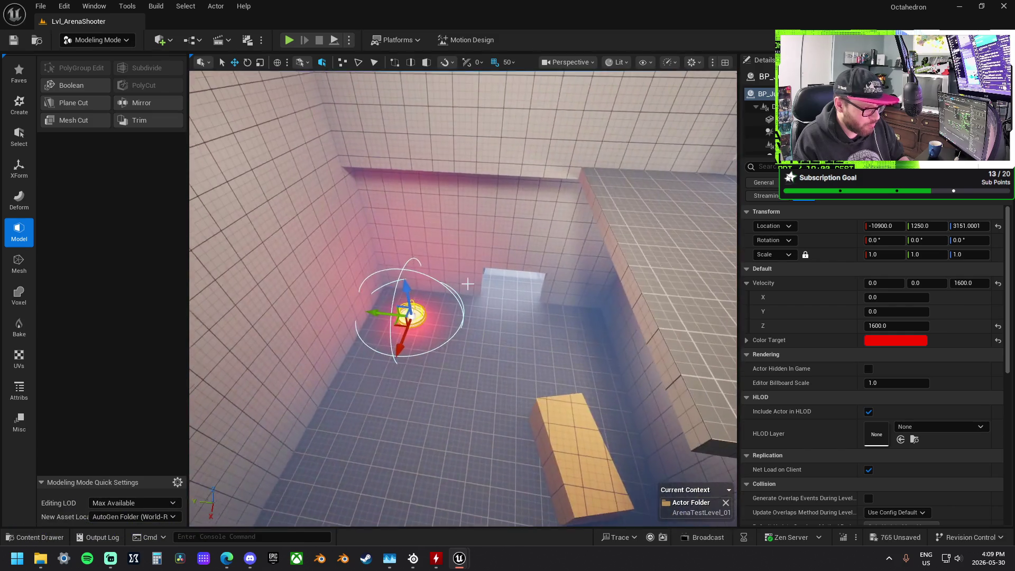
Select the floor ledge, then the glowing jump pad across the level.
click(588, 186)
drag(582, 200, 476, 206)
drag(429, 311, 430, 311)
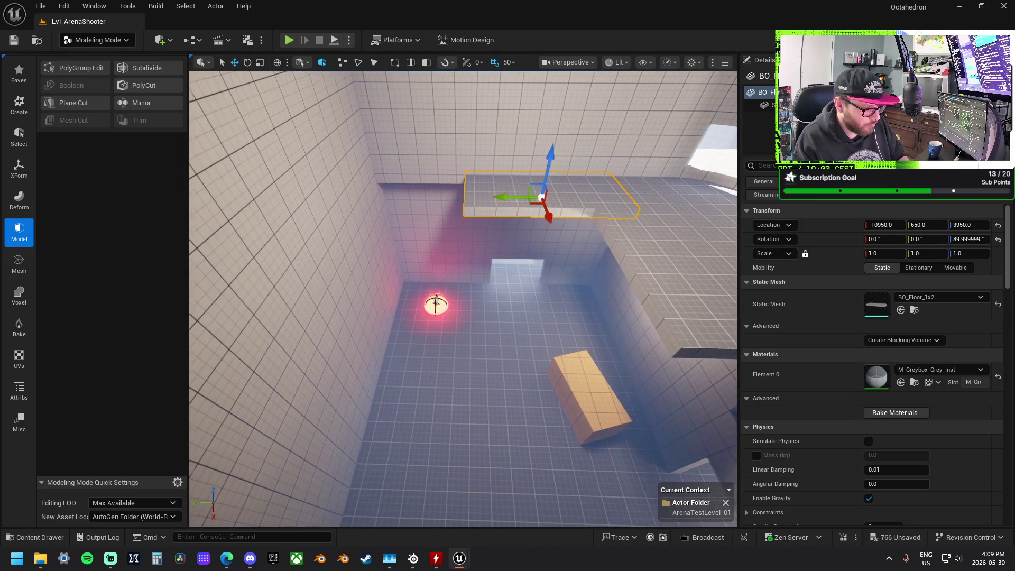
click(438, 304)
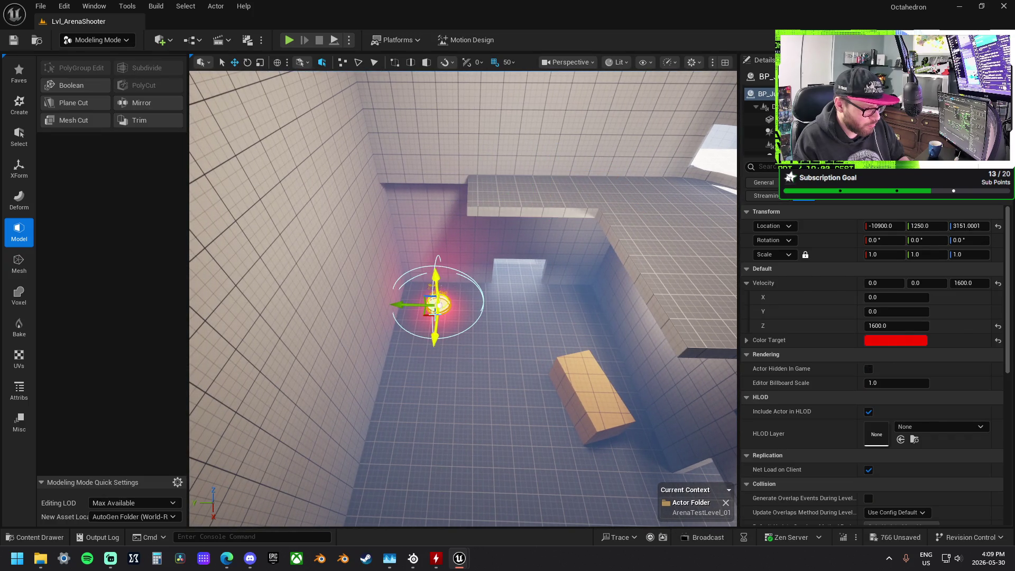
drag(413, 310, 412, 309)
Cycle through the orange jump pads, framing each one in the view.
click(431, 300)
key(f)
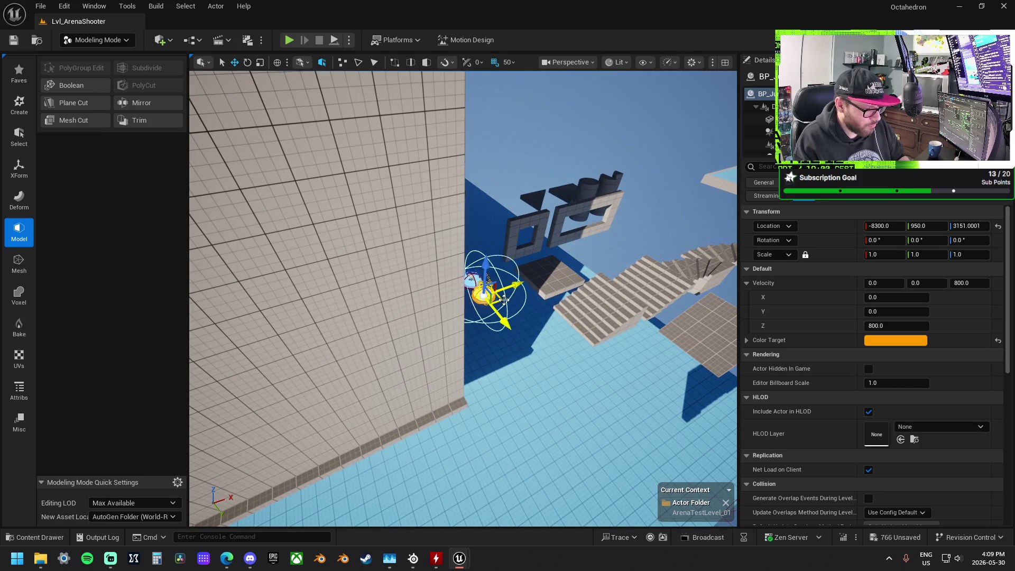
key(Down)
key(f)
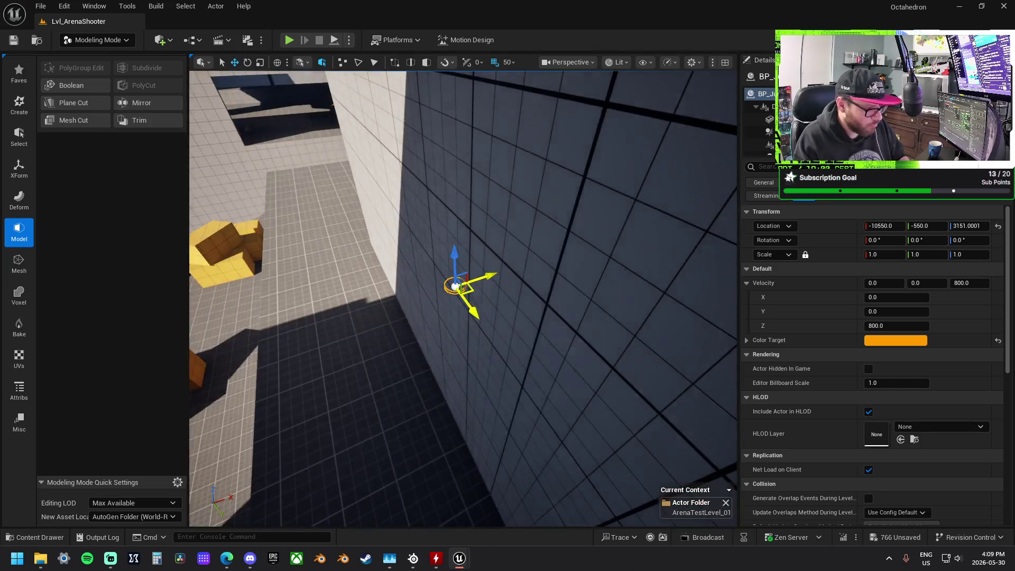
key(Down)
key(f)
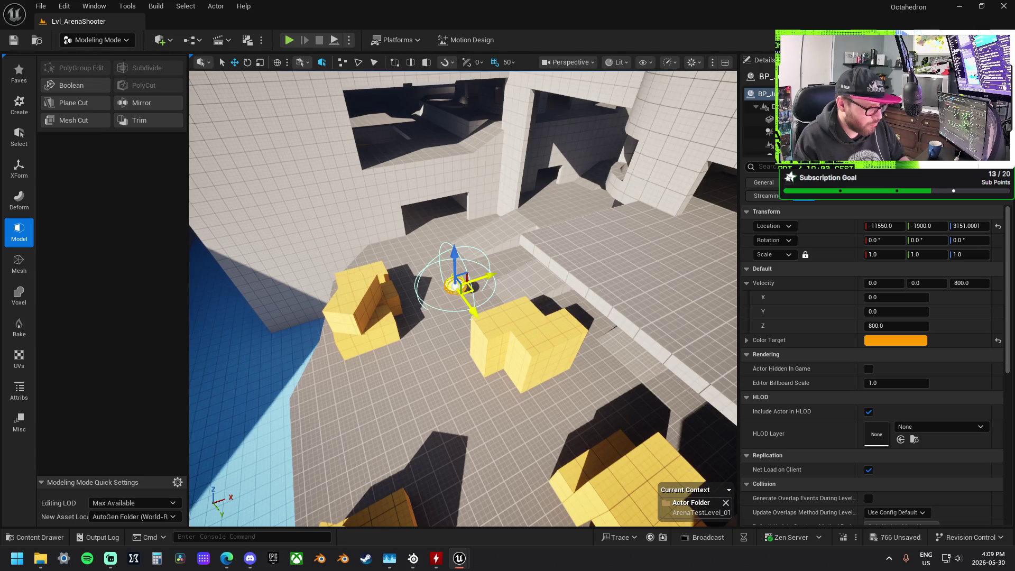
key(Down)
key(f)
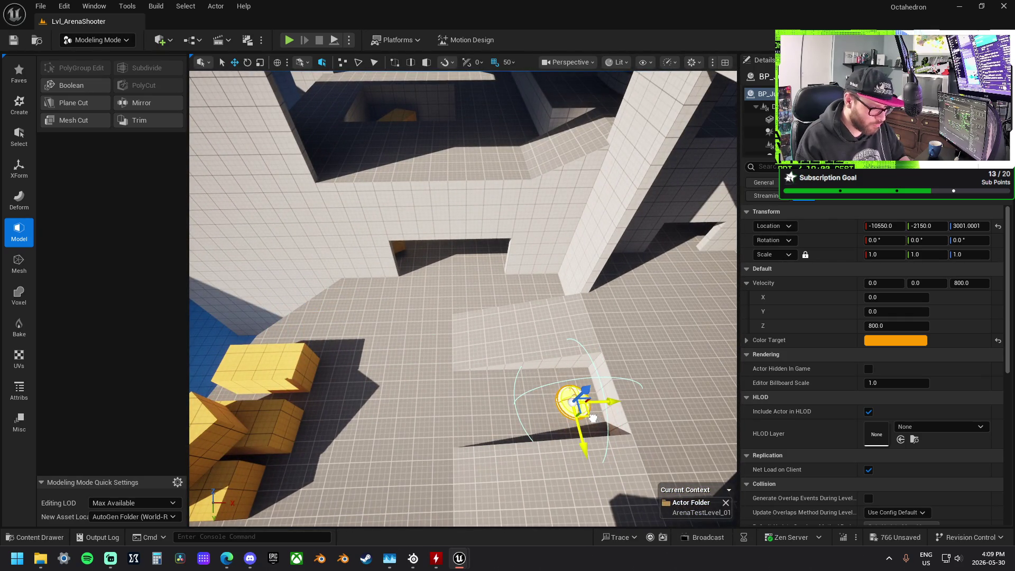
mouse_move(463, 298)
mouse_down()
mouse_move(508, 297)
mouse_move(582, 403)
mouse_up()
Select the BO_Floor_1x2 floor slab and look down on it.
click(529, 338)
drag(529, 338, 529, 339)
drag(686, 268, 686, 268)
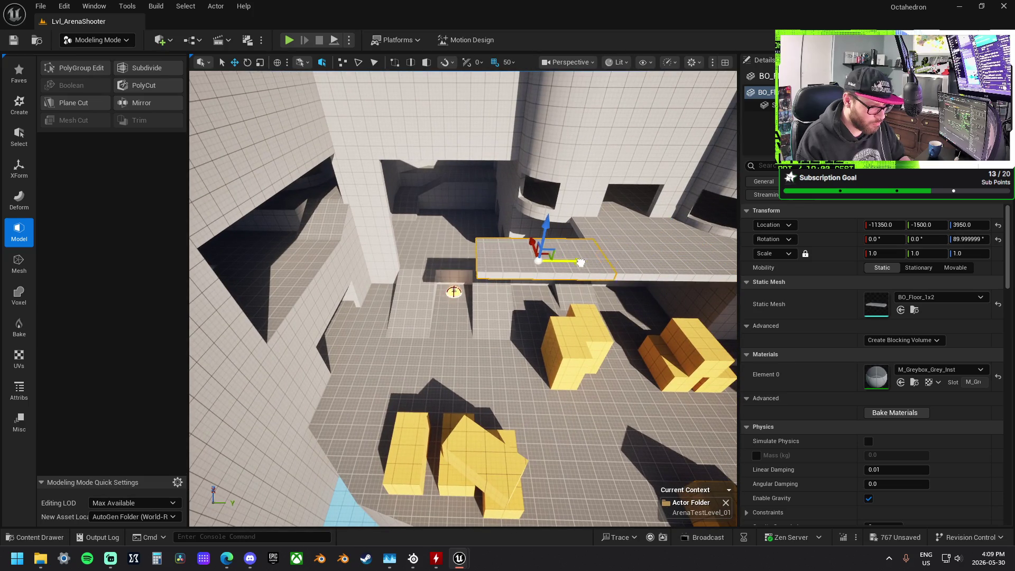
drag(569, 261, 574, 252)
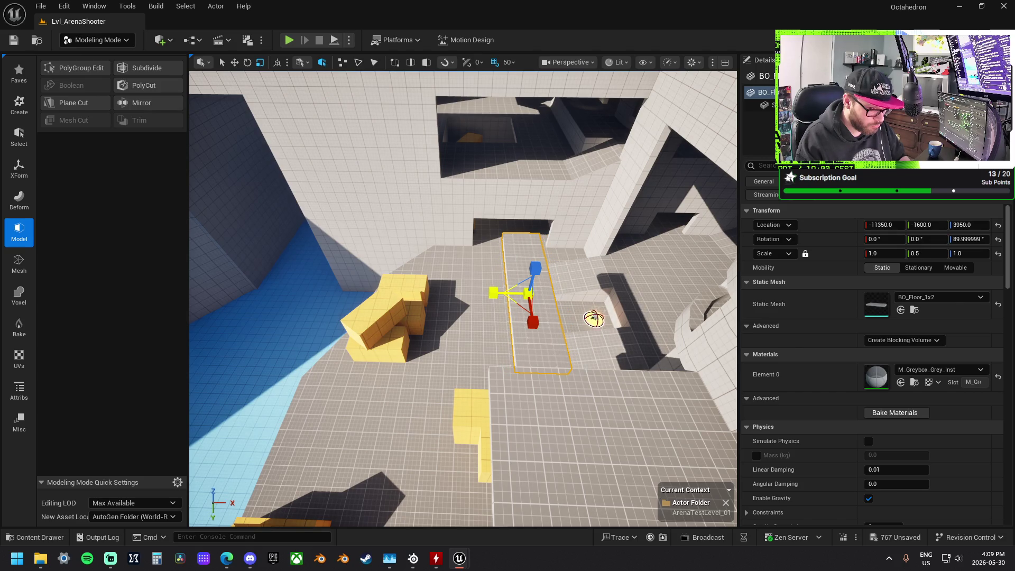
key(w)
mouse_move(502, 298)
mouse_down()
mouse_move(564, 263)
mouse_move(402, 245)
mouse_up()
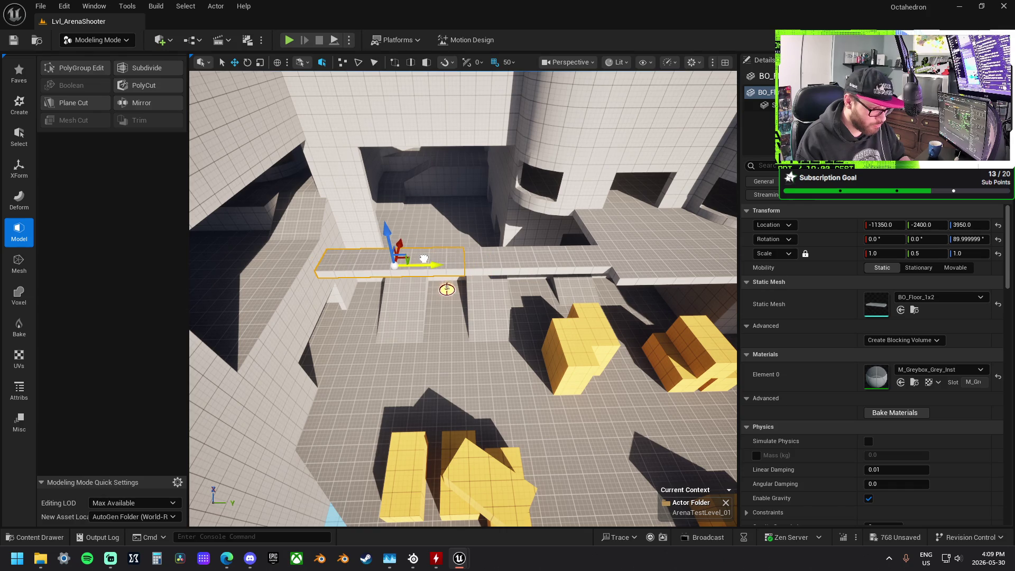
drag(502, 298, 501, 298)
Scale two floor slabs to Y 0.5, tilt them 5°, and raise them slightly at 50 grid snap.
key(r)
ctrl+click(519, 248)
key(e)
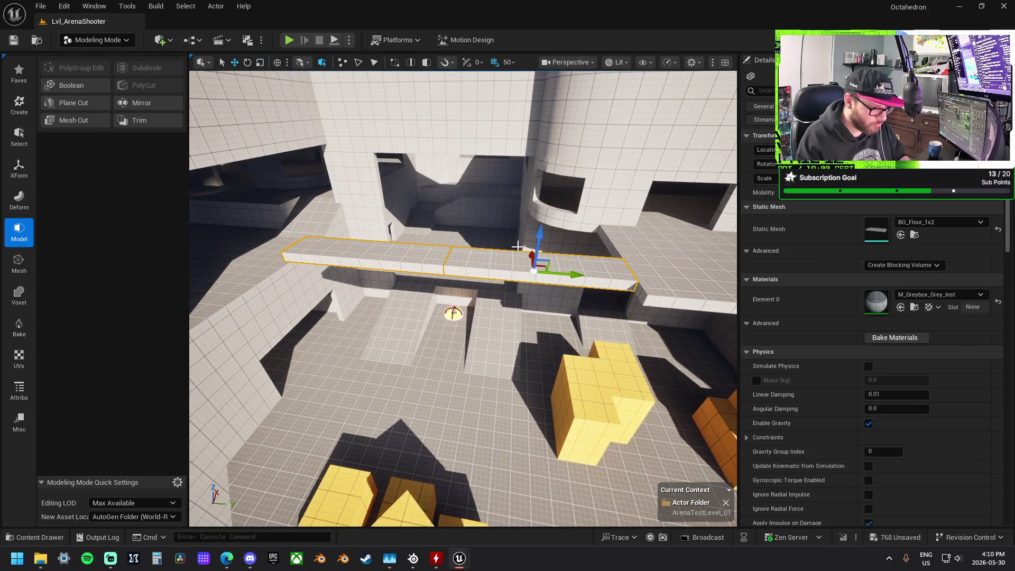
mouse_move(518, 239)
mouse_down()
mouse_move(519, 229)
mouse_move(544, 243)
mouse_up()
key(w)
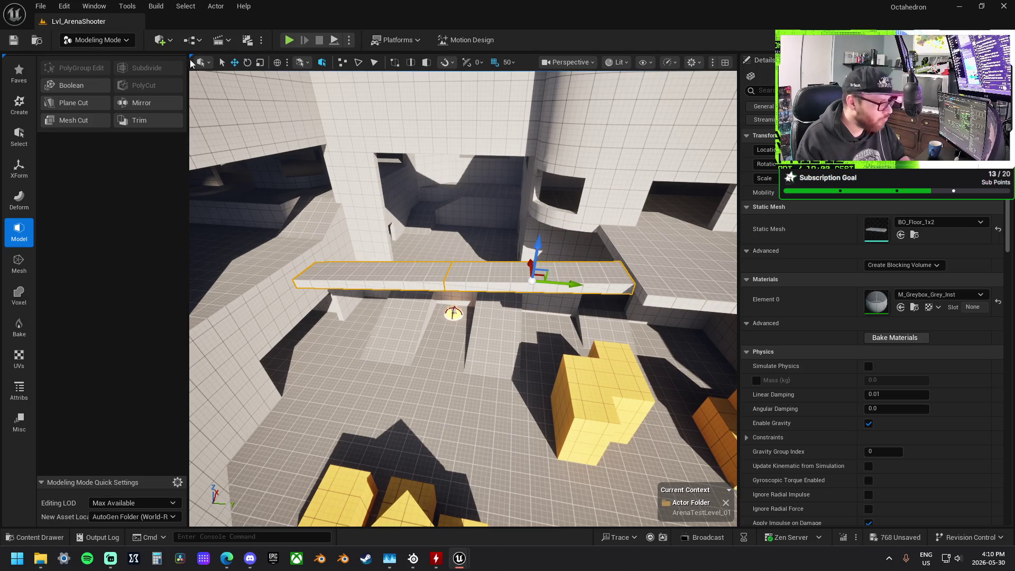
click(511, 64)
click(535, 117)
mouse_move(541, 242)
mouse_down()
mouse_move(569, 258)
mouse_move(568, 275)
mouse_move(553, 265)
mouse_up()
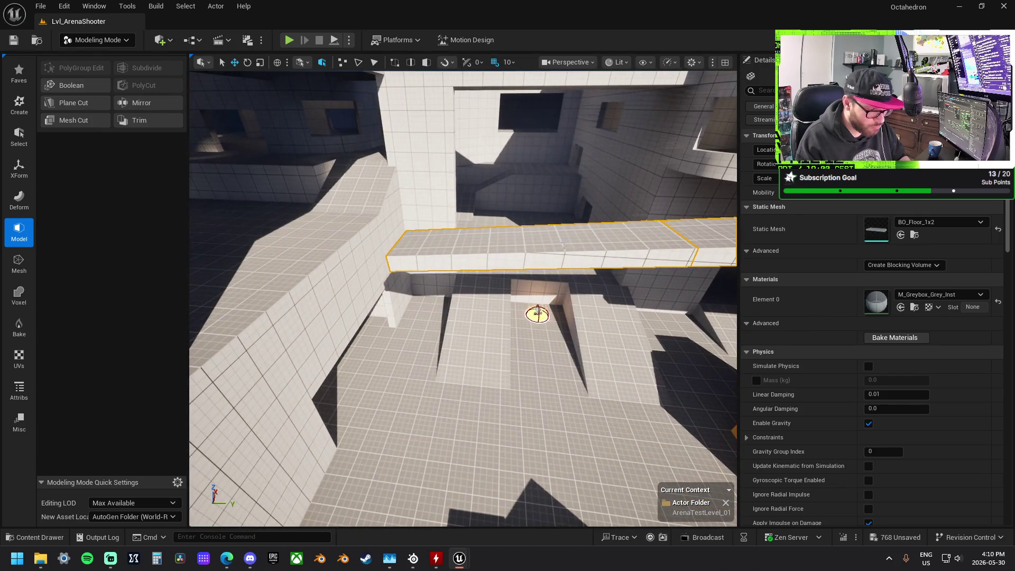
Switch to local space and Alt-drag a slab copy to extend the walkway near Y -3170.
click(513, 254)
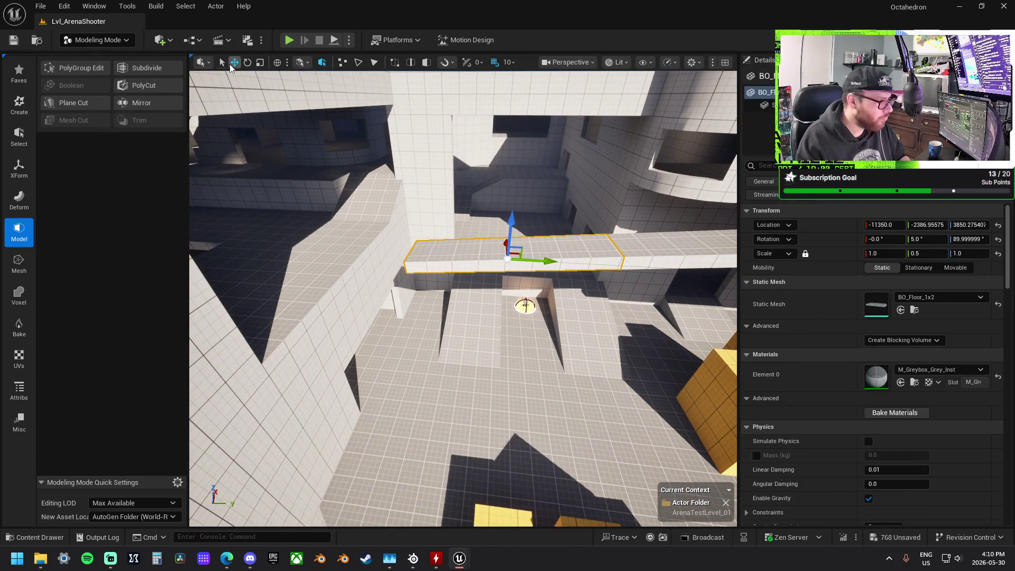
click(280, 62)
mouse_move(557, 260)
mouse_down()
mouse_move(322, 264)
mouse_move(352, 265)
mouse_up()
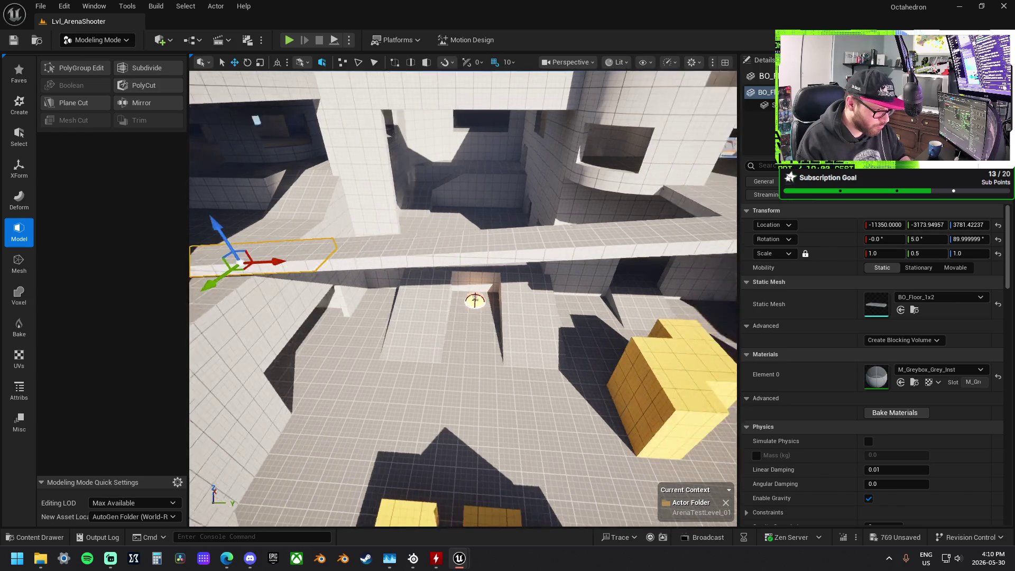
key(w)
ctrl+click(398, 246)
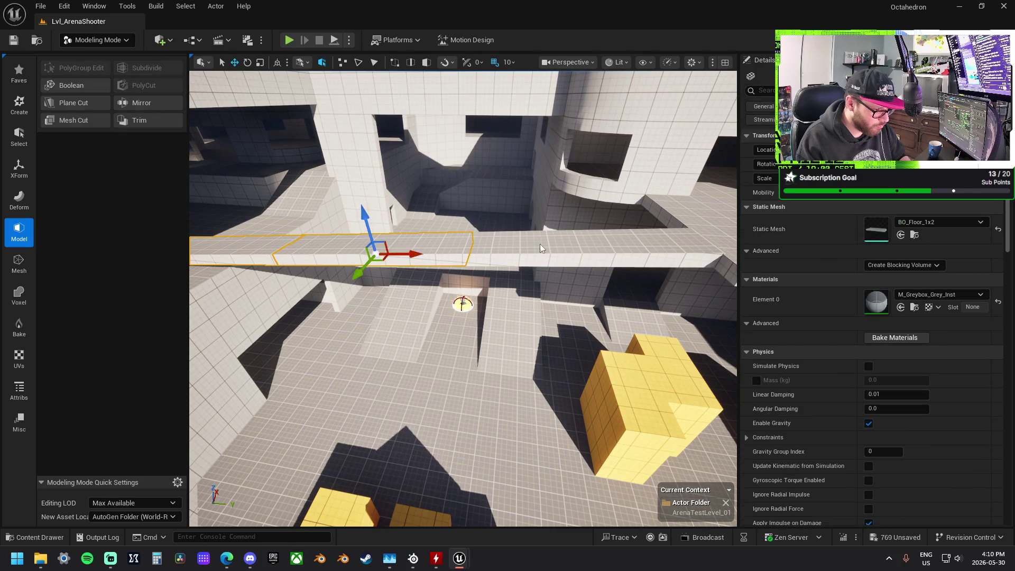
key(w)
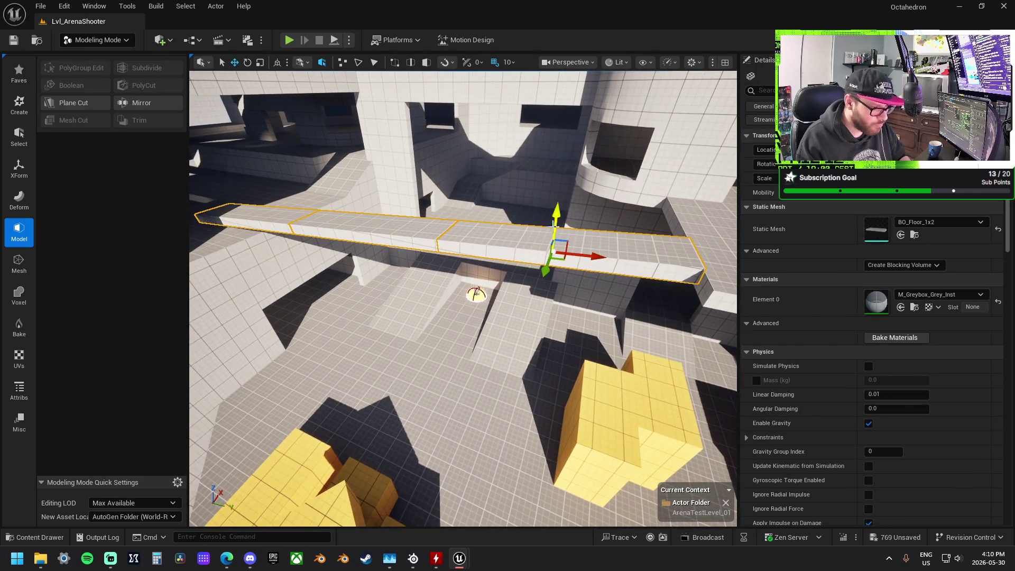
click(101, 40)
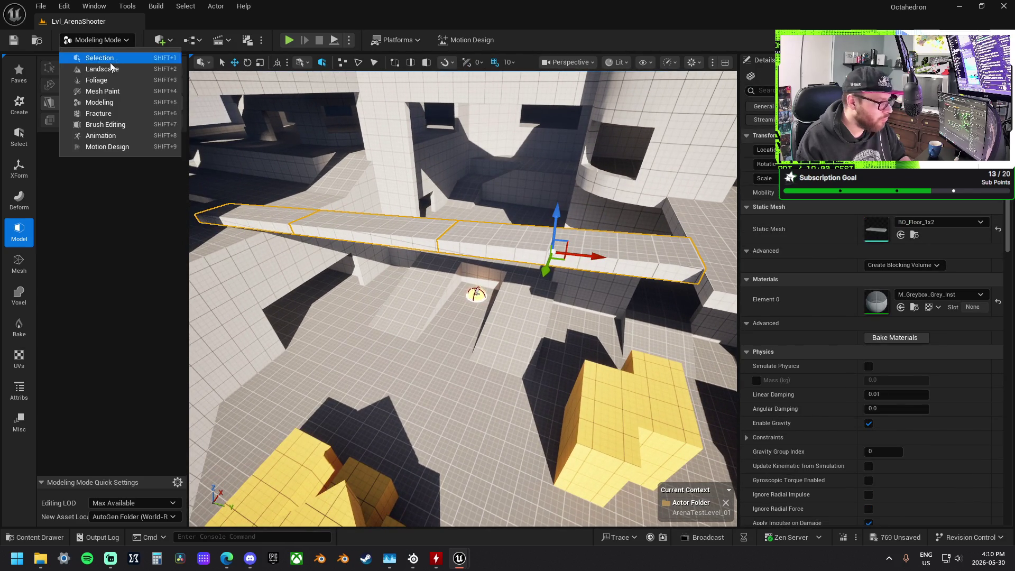
Return to Selection Mode, set a 2.812° rotation snap, tilt the walkway one step and lower it.
click(103, 57)
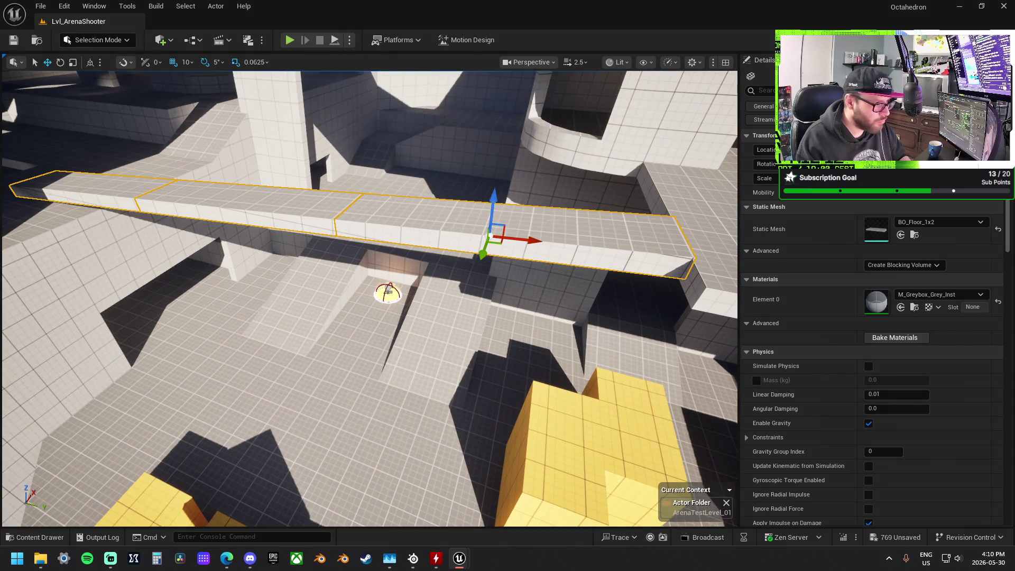
key(d)
click(219, 62)
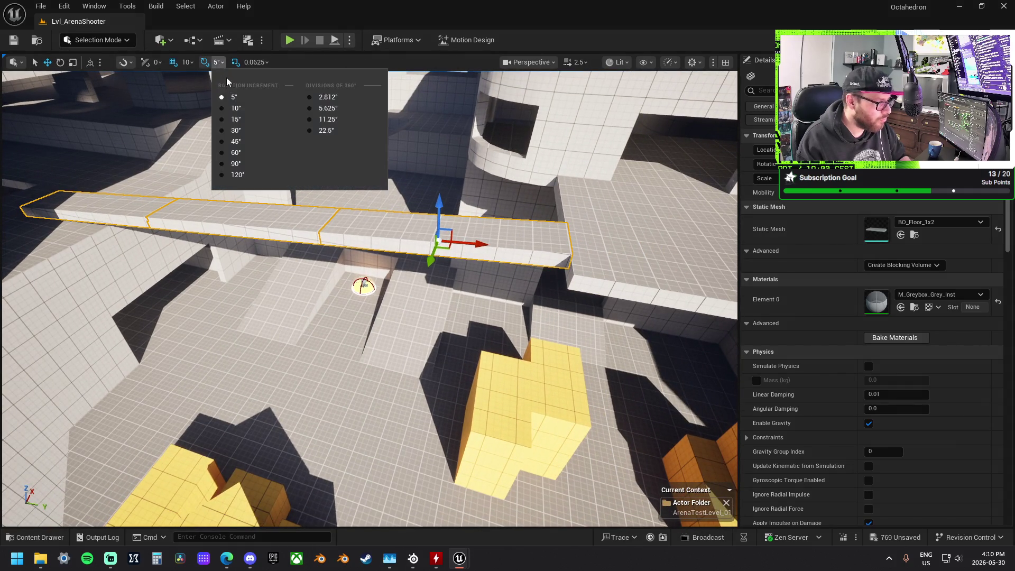
click(312, 97)
key(e)
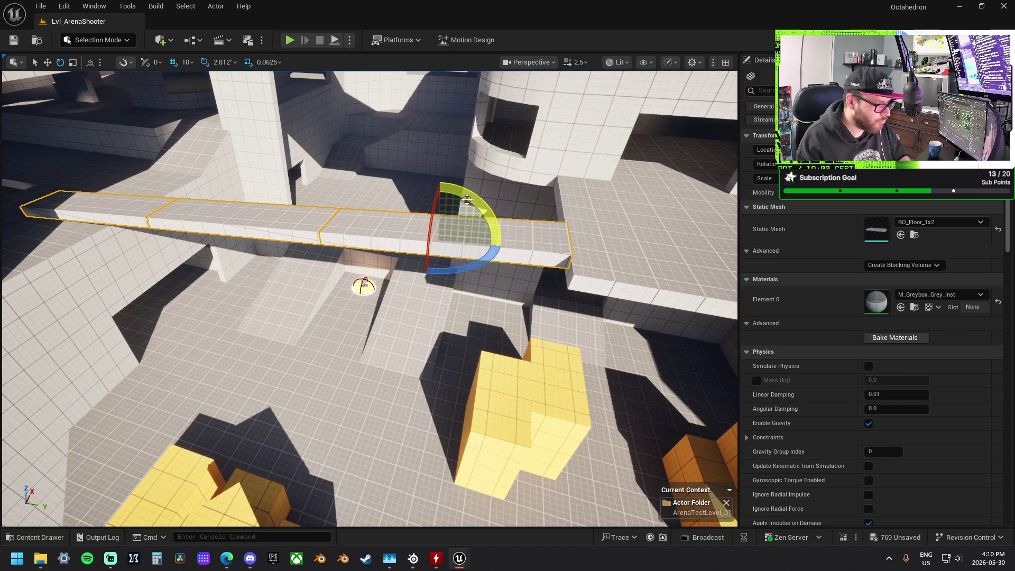
drag(503, 247, 505, 244)
key(w)
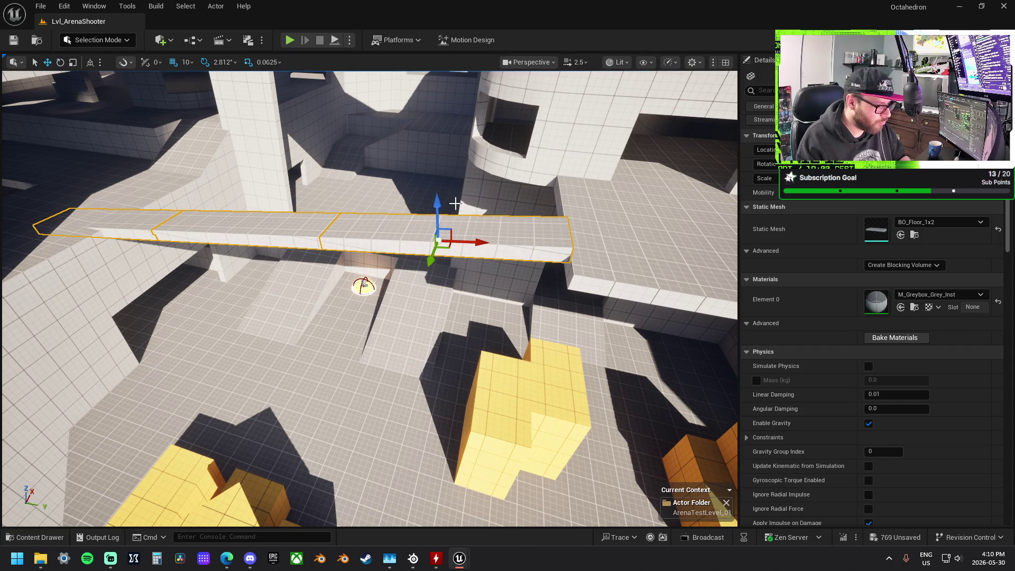
drag(438, 203, 476, 222)
Keep the 0.0625 scale snap and rotate the walkway slightly along its length.
key(e)
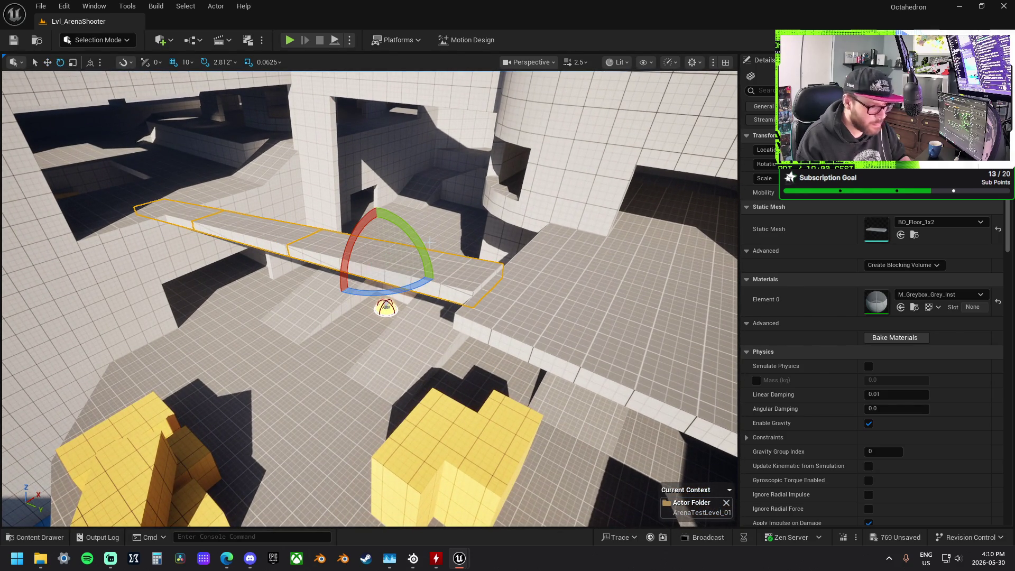
drag(538, 228, 480, 253)
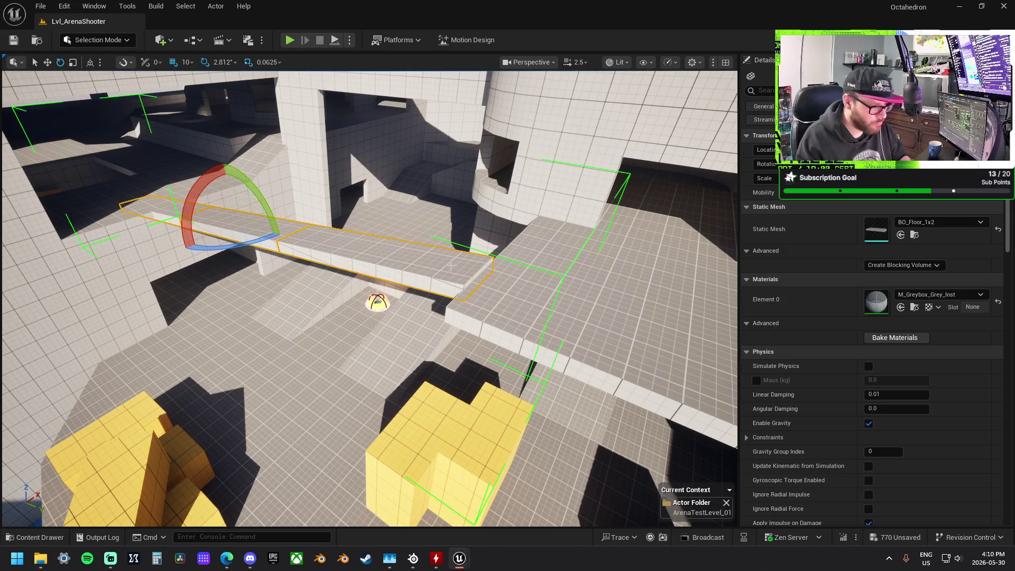
click(531, 291)
click(431, 268)
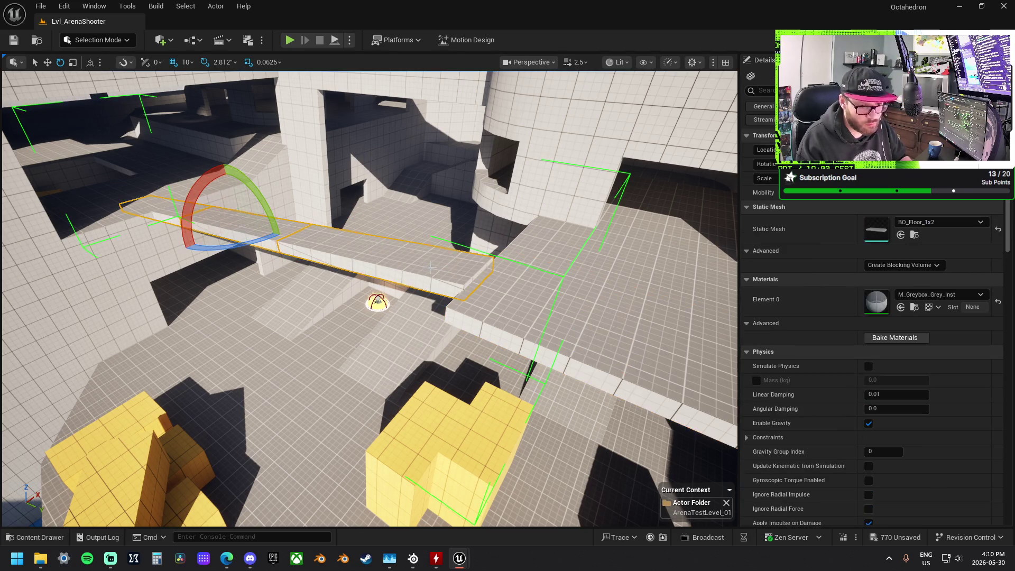
click(271, 63)
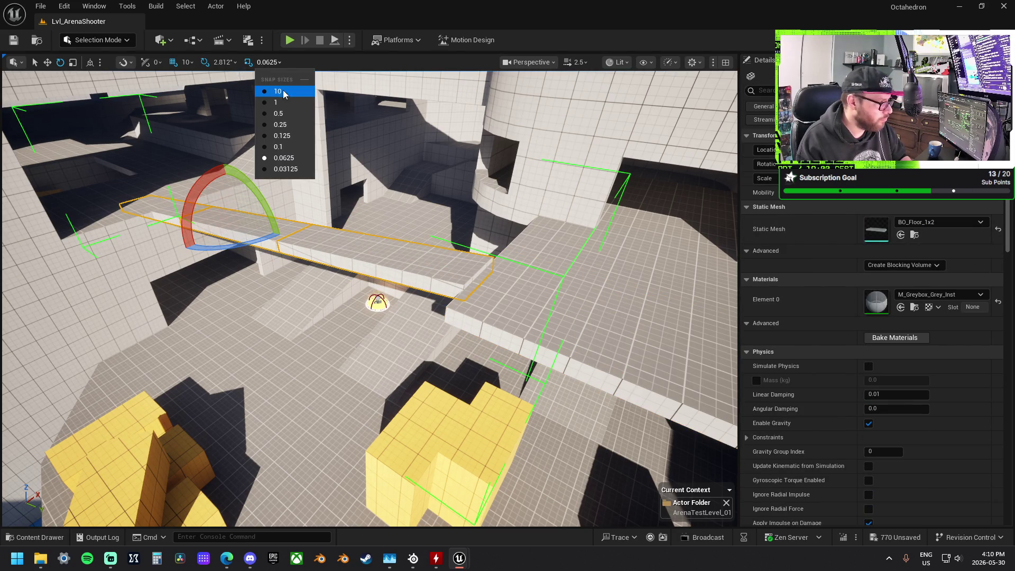
click(244, 70)
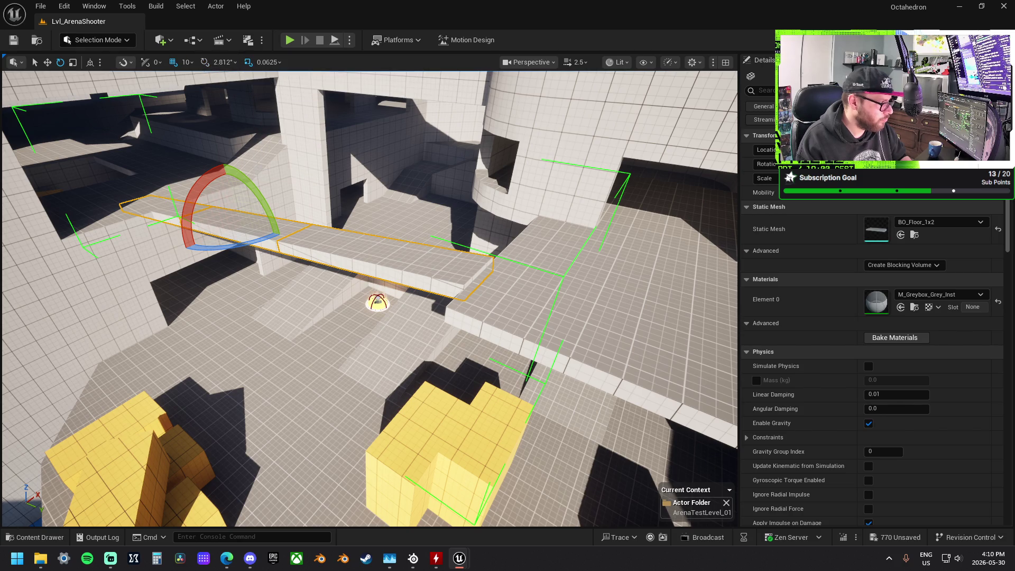
drag(277, 233, 143, 425)
Raise the BO_Wall_1x2 piece beside the walkway and thin it to a Y 0.1875 post.
key(w)
click(387, 321)
drag(345, 330, 343, 315)
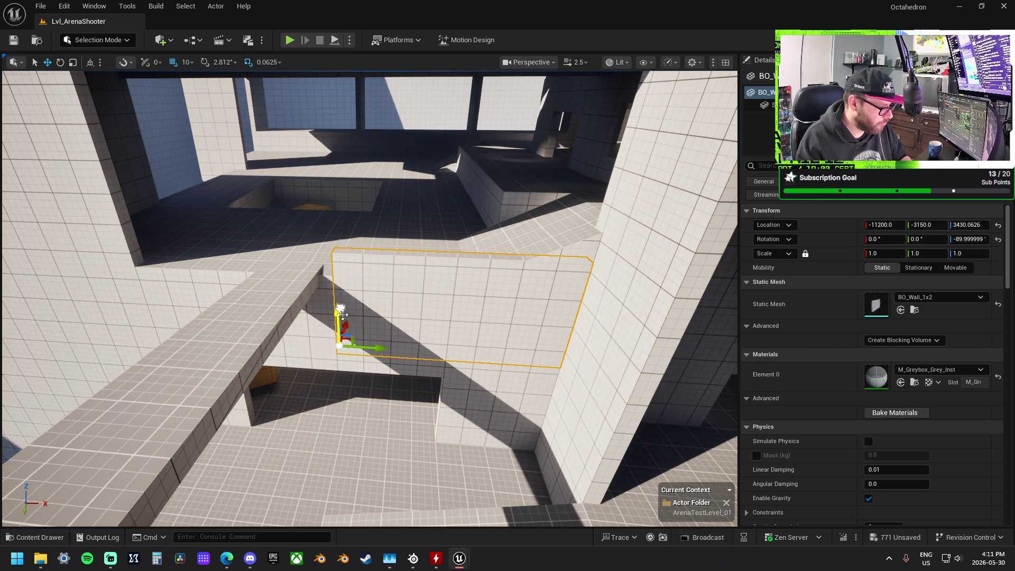
mouse_move(375, 350)
mouse_down()
mouse_move(344, 351)
mouse_move(449, 349)
mouse_move(277, 349)
mouse_up()
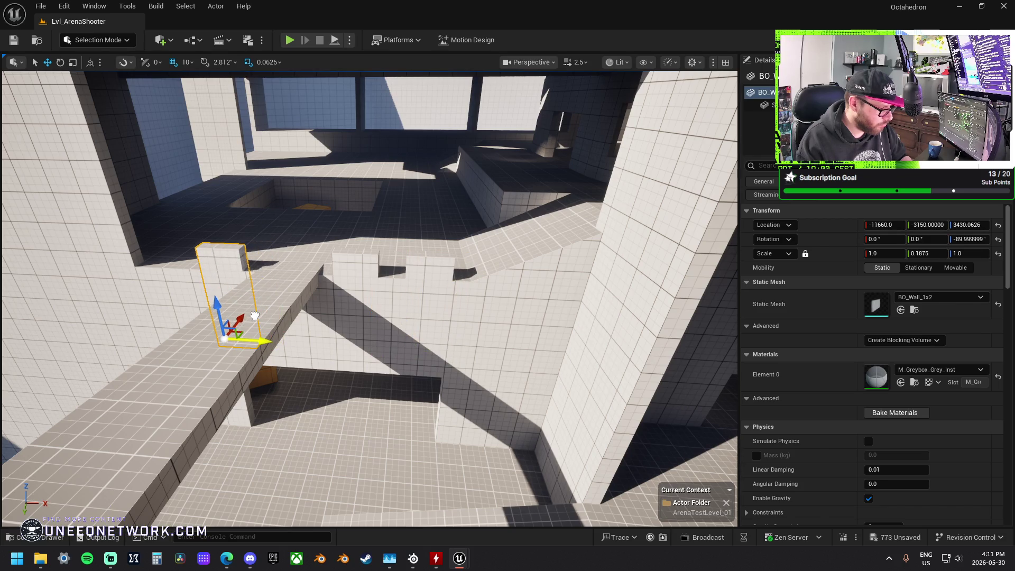
key(f)
drag(408, 336, 349, 328)
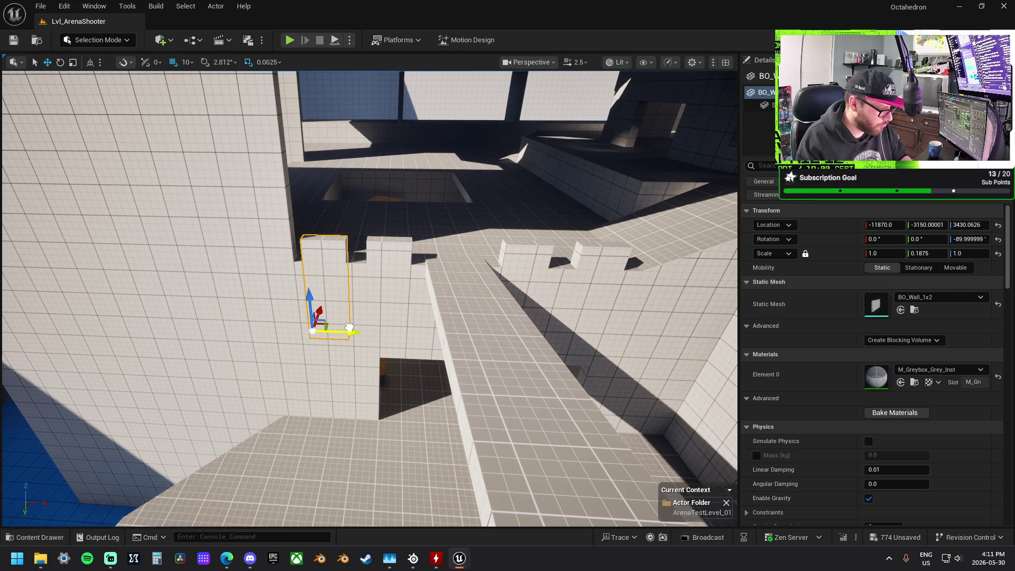
Carry the post to the pit's edge at -12360, -4090, height 3430.
key(w)
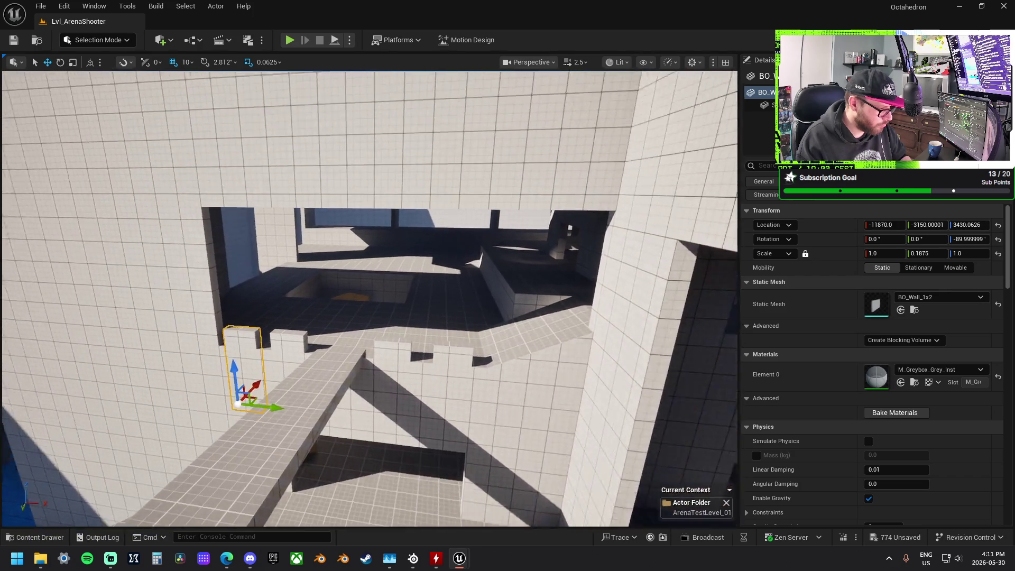
key(s)
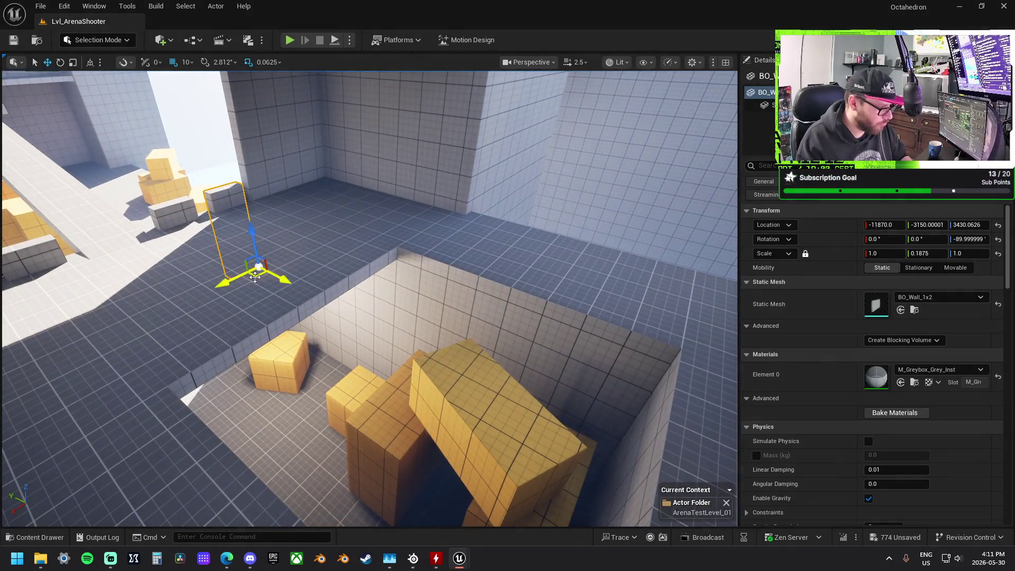
mouse_move(274, 280)
mouse_down()
mouse_move(287, 299)
mouse_move(566, 324)
mouse_move(550, 317)
mouse_move(523, 334)
mouse_up()
key(e)
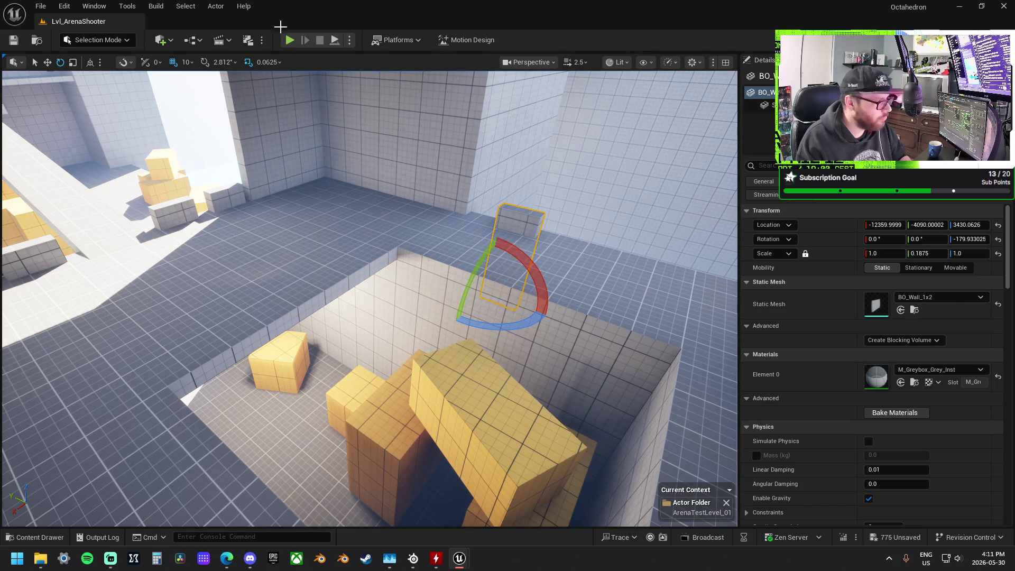
Undo the post's rotation, set a 5° rotation snap and turn it 75 degrees.
key(ctrl+z)
click(218, 62)
click(238, 106)
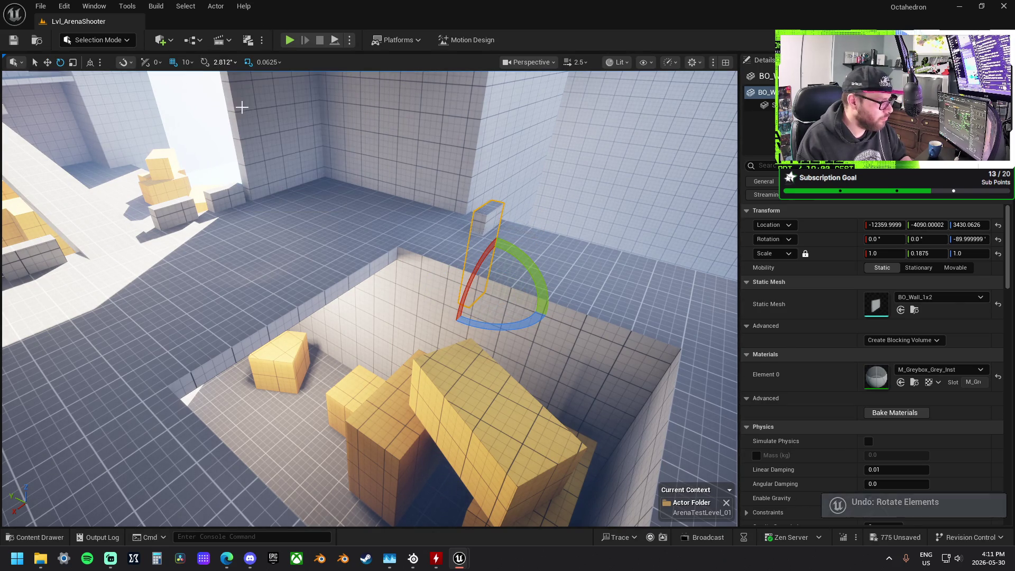
mouse_move(505, 316)
mouse_down()
mouse_move(566, 324)
mouse_move(558, 320)
mouse_up()
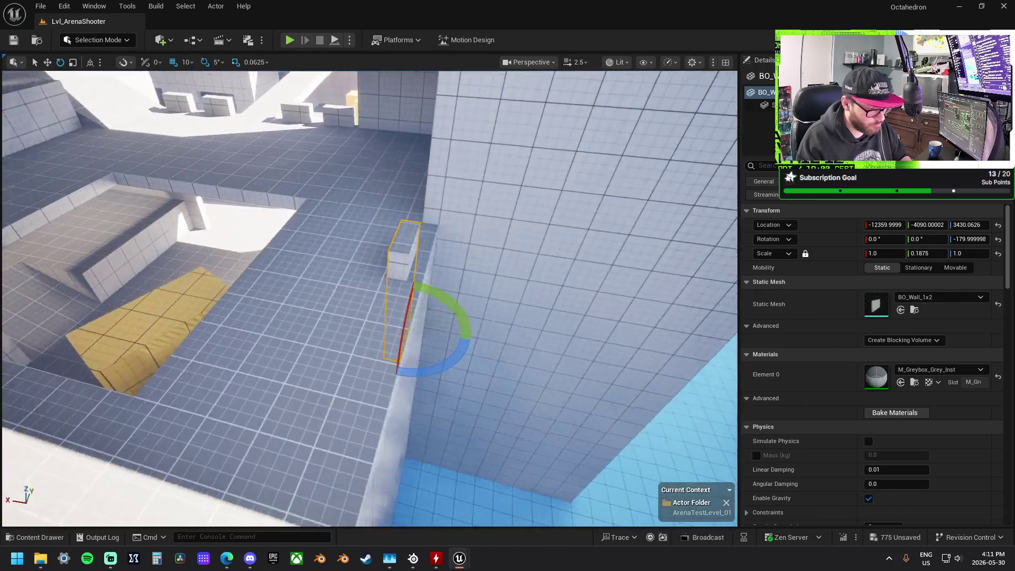
key(w)
Slide the small wall block along X and Y at 50 grid snap into the railing row.
drag(422, 329, 432, 341)
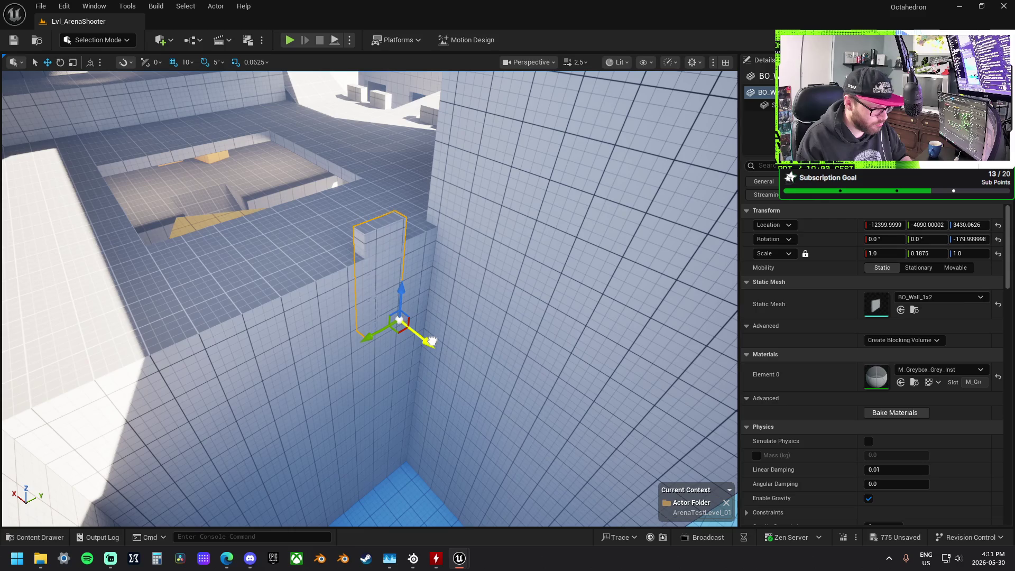
click(188, 62)
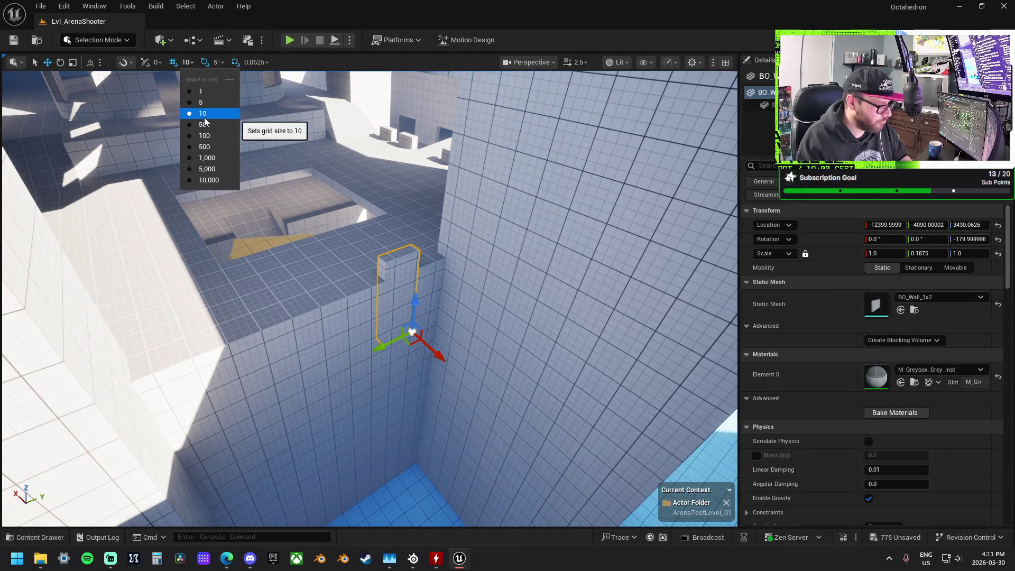
drag(383, 347, 378, 349)
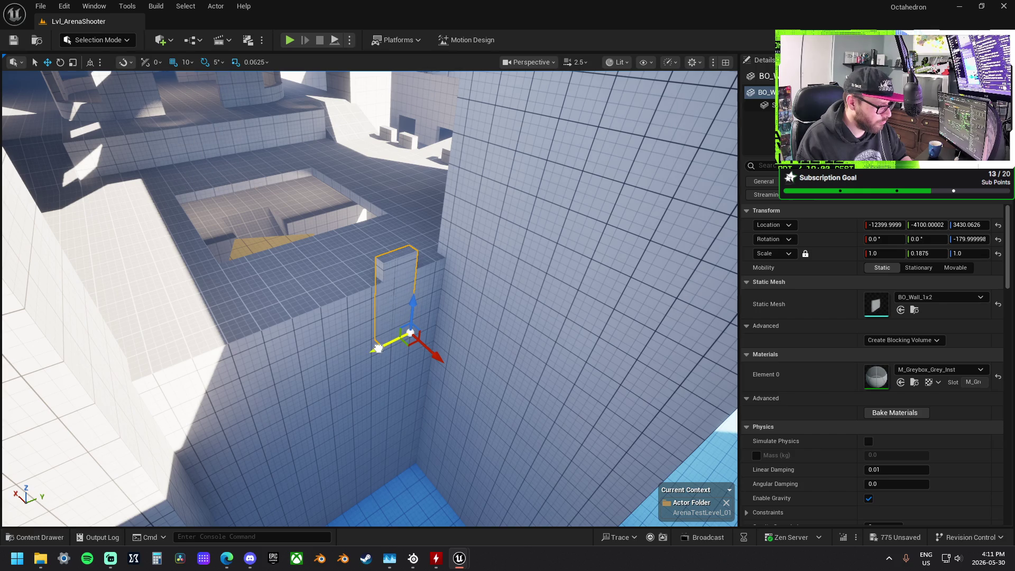
click(184, 62)
click(209, 125)
scroll(451, 331, up, 2)
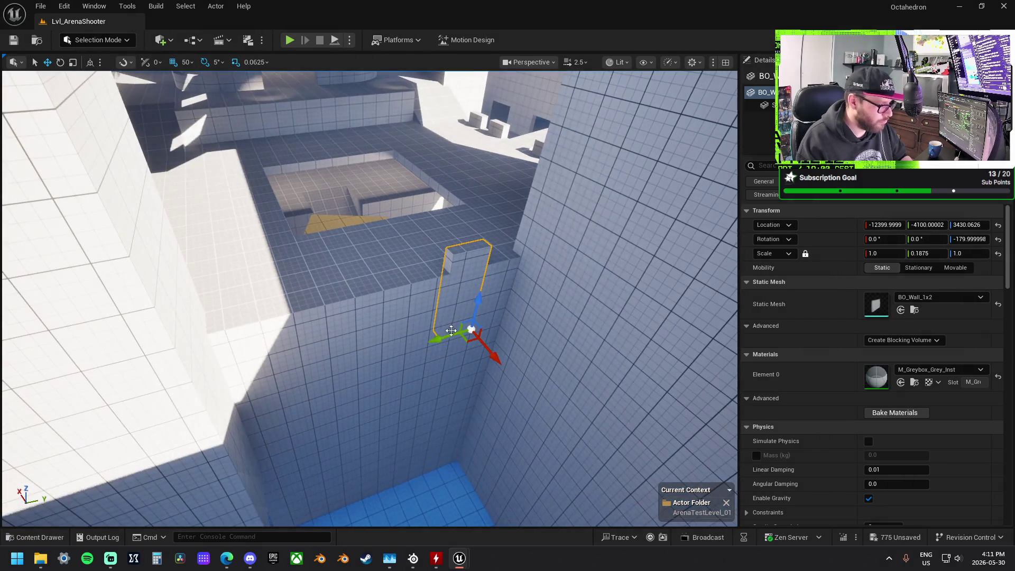
mouse_move(445, 340)
mouse_down()
mouse_move(453, 342)
mouse_move(387, 347)
mouse_move(343, 368)
mouse_move(388, 373)
mouse_move(341, 363)
mouse_move(262, 391)
mouse_up()
mouse_move(323, 353)
mouse_down()
mouse_move(460, 307)
mouse_move(499, 339)
mouse_move(602, 337)
mouse_move(446, 390)
mouse_move(299, 385)
mouse_move(308, 390)
mouse_move(349, 360)
mouse_move(318, 236)
mouse_move(326, 191)
mouse_up()
Shift the long outer wall along Y under the upper floor.
drag(476, 344, 485, 349)
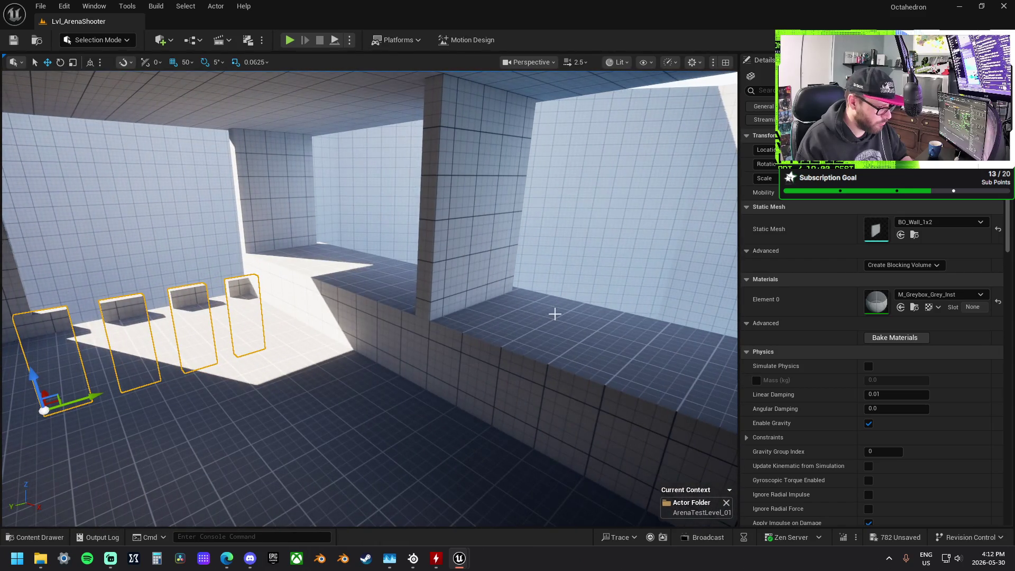
click(555, 315)
mouse_move(554, 315)
mouse_down()
mouse_move(540, 307)
mouse_move(628, 325)
mouse_move(631, 312)
mouse_up()
click(628, 325)
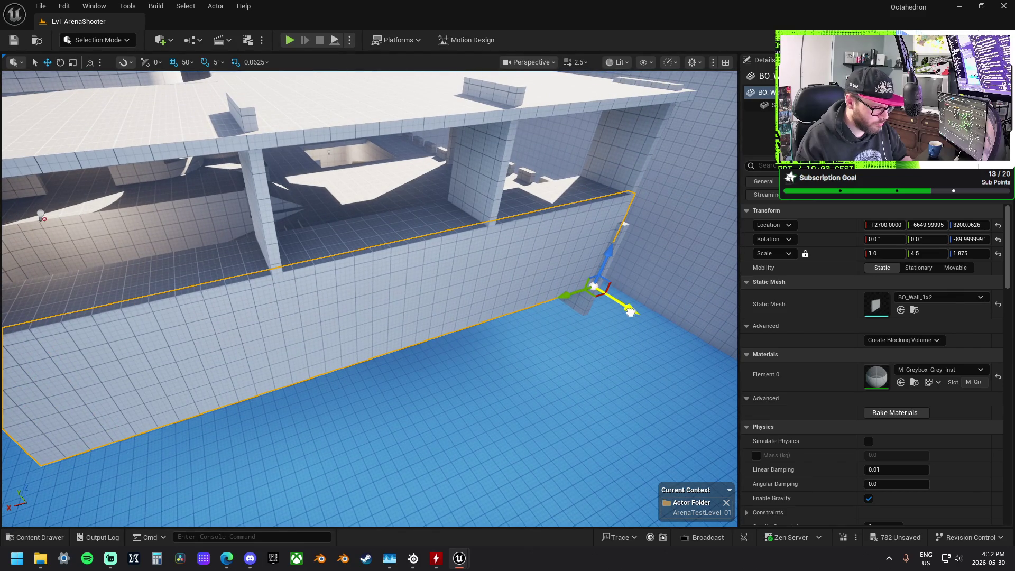
drag(630, 312, 614, 298)
Shorten the smaller wall piece along Y and lower it.
click(591, 264)
drag(491, 247, 485, 243)
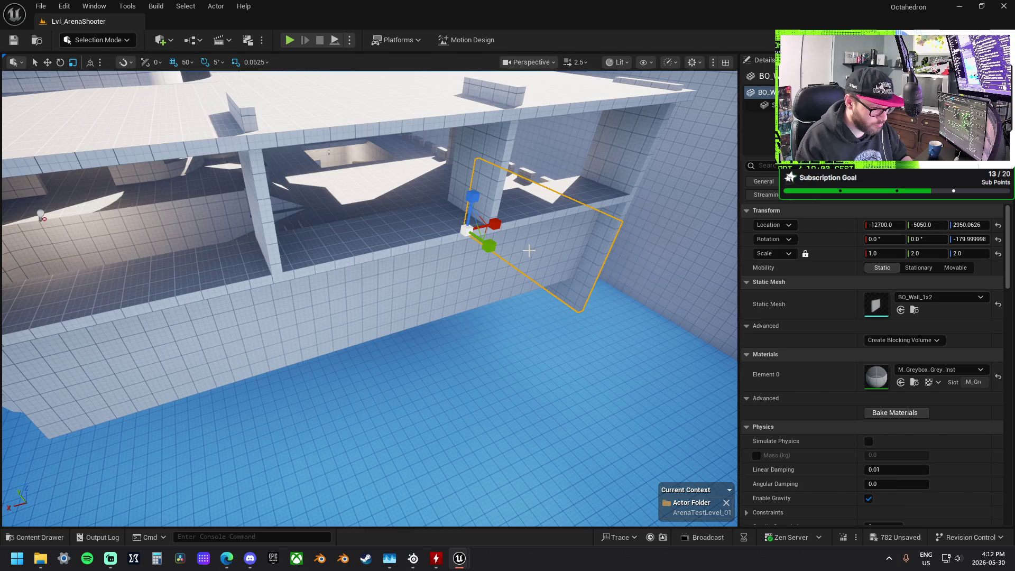
key(w)
mouse_move(464, 227)
mouse_down()
mouse_move(463, 267)
mouse_move(449, 263)
mouse_up()
key(r)
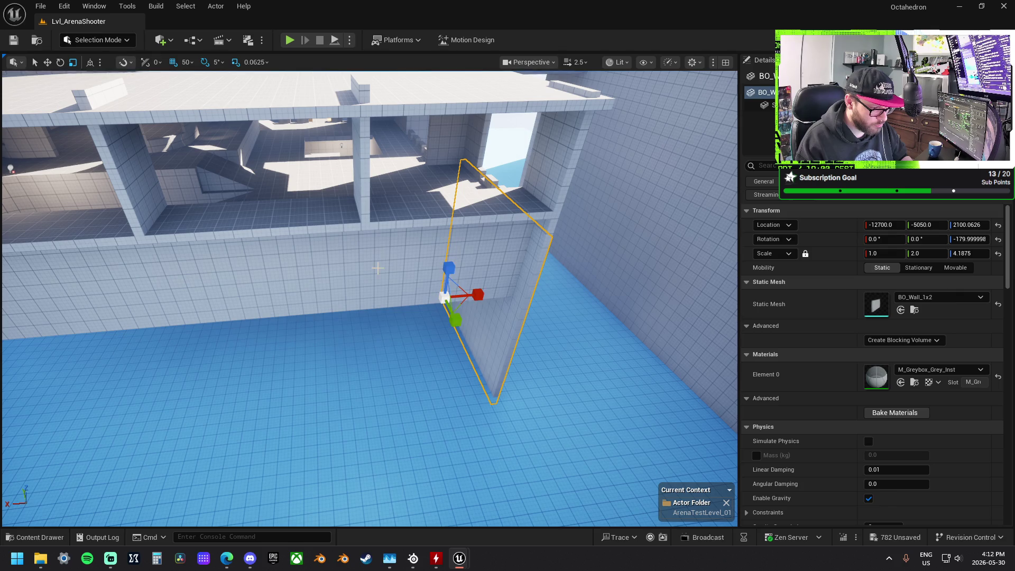
Lower the other long outer wall panel to height 2150 at -12700, -6500.
click(377, 268)
key(w)
key(f)
mouse_move(639, 340)
mouse_down()
mouse_move(586, 451)
mouse_move(573, 392)
mouse_up()
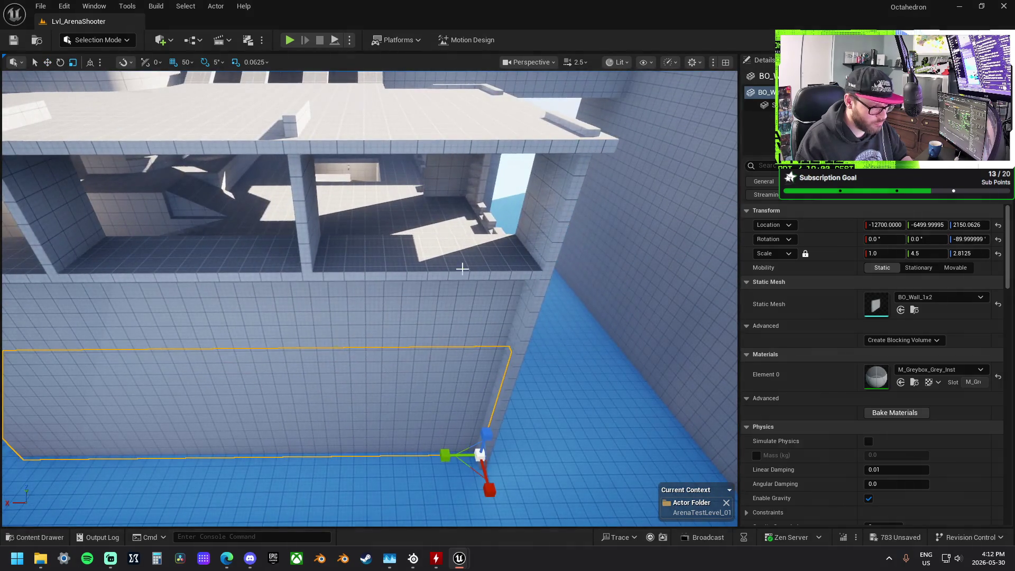
click(526, 268)
ctrl+click(326, 203)
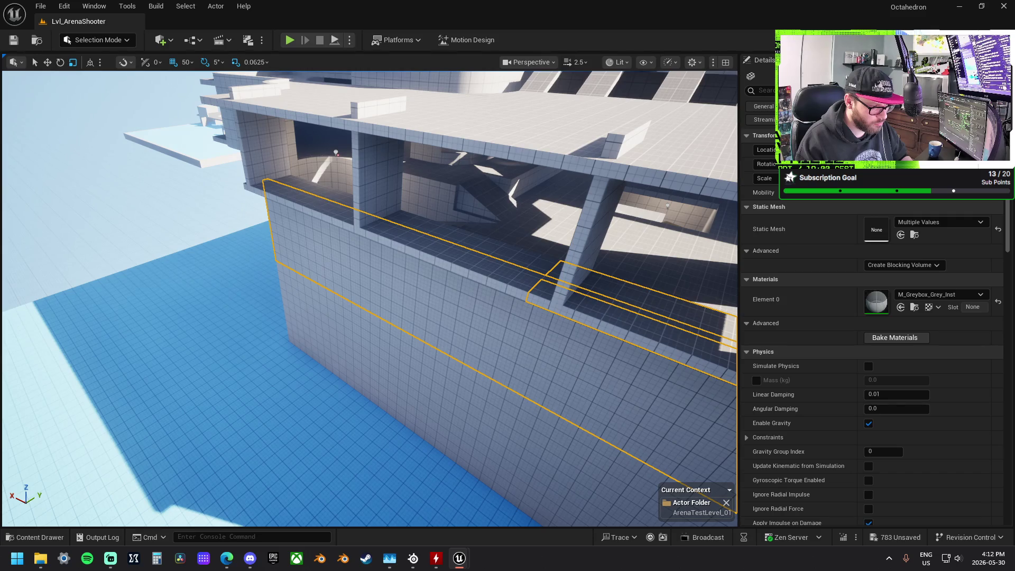
Slide the floor piece slightly along Y.
click(567, 299)
key(f)
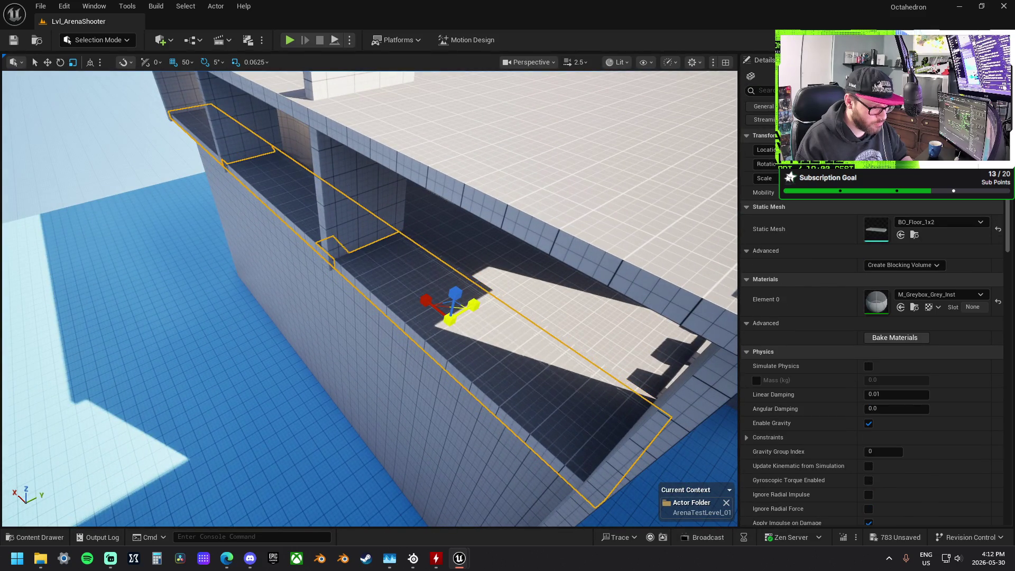
drag(460, 312, 474, 170)
key(w)
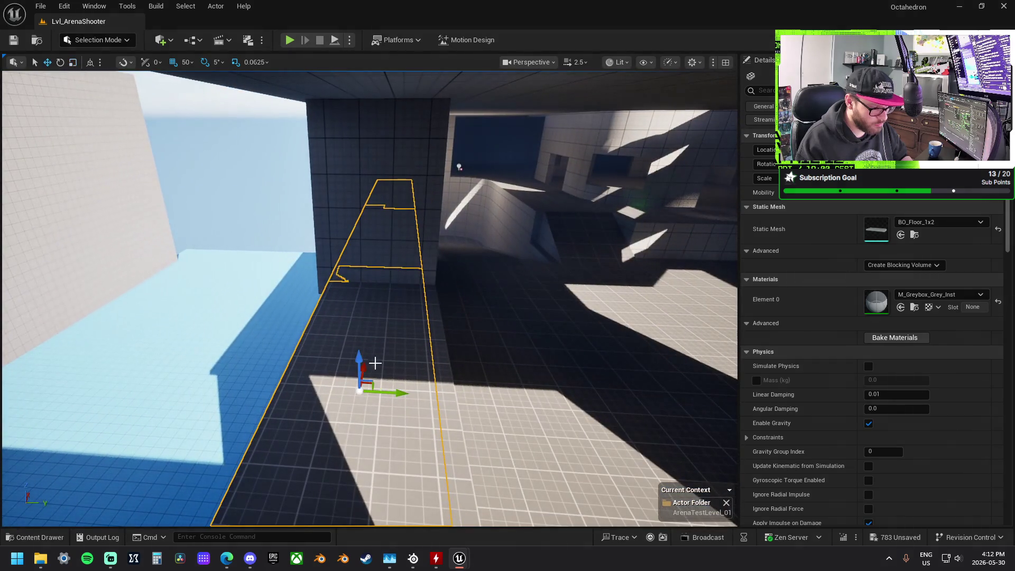
drag(411, 395, 418, 394)
drag(407, 394, 362, 351)
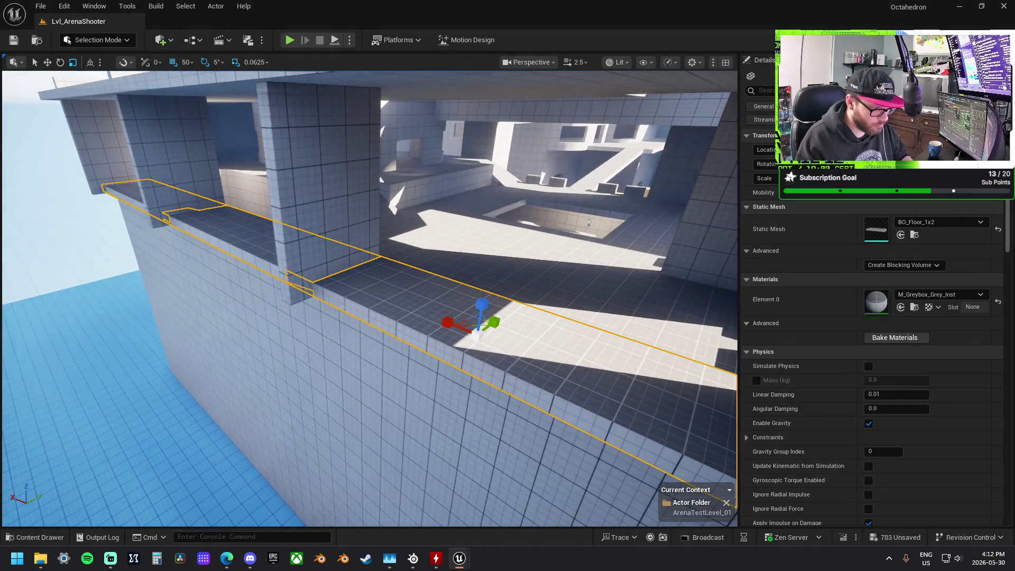
Drop the three ledge wall pieces to ground level and stretch them up to the ledge.
click(324, 242)
key(f)
ctrl+click(224, 204)
ctrl+click(167, 193)
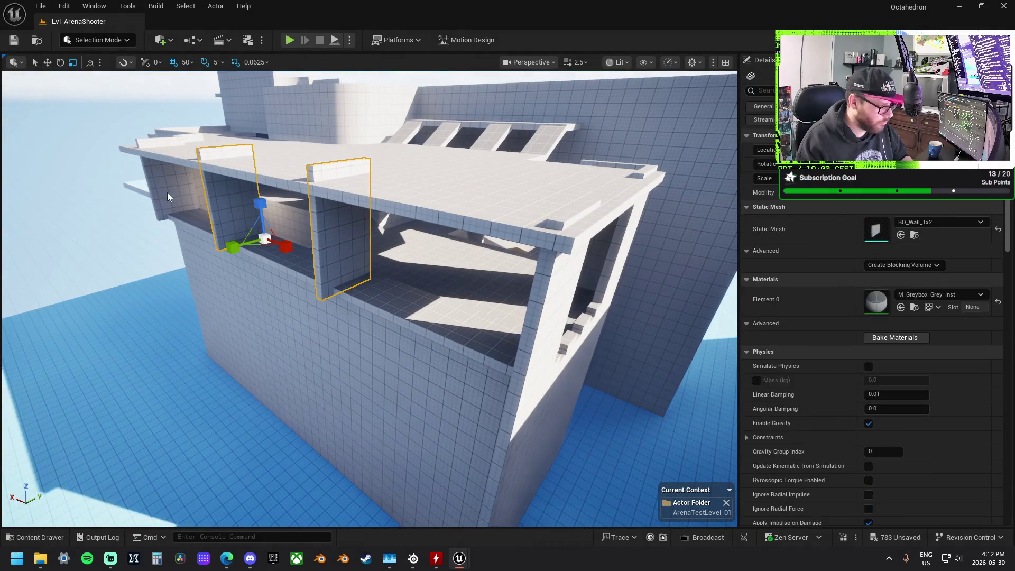
mouse_move(200, 213)
mouse_down()
mouse_move(217, 361)
mouse_move(222, 341)
mouse_move(262, 360)
mouse_up()
mouse_move(224, 325)
mouse_down()
mouse_move(224, 278)
mouse_move(227, 308)
mouse_up()
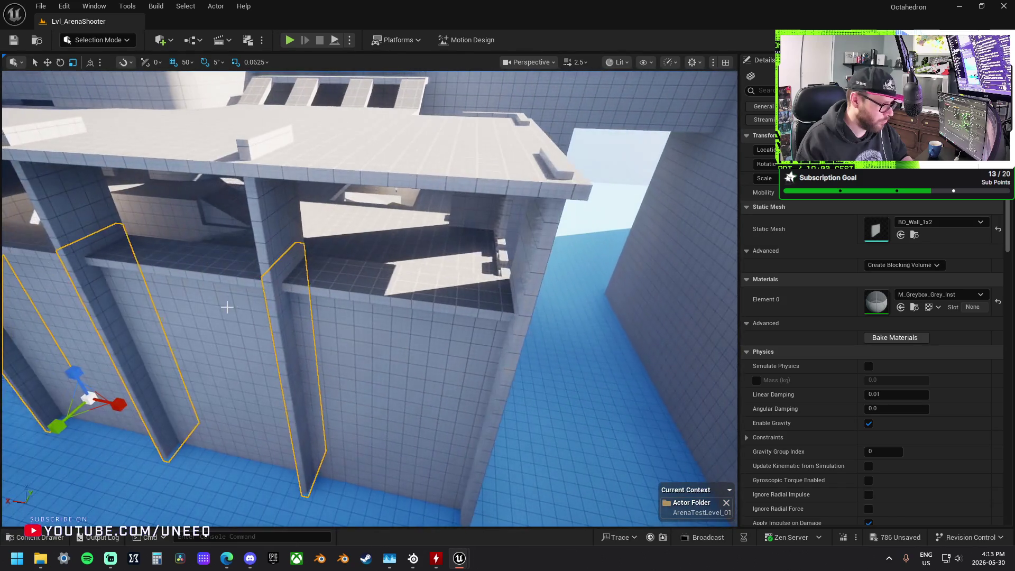
scroll(95, 183, down, 4)
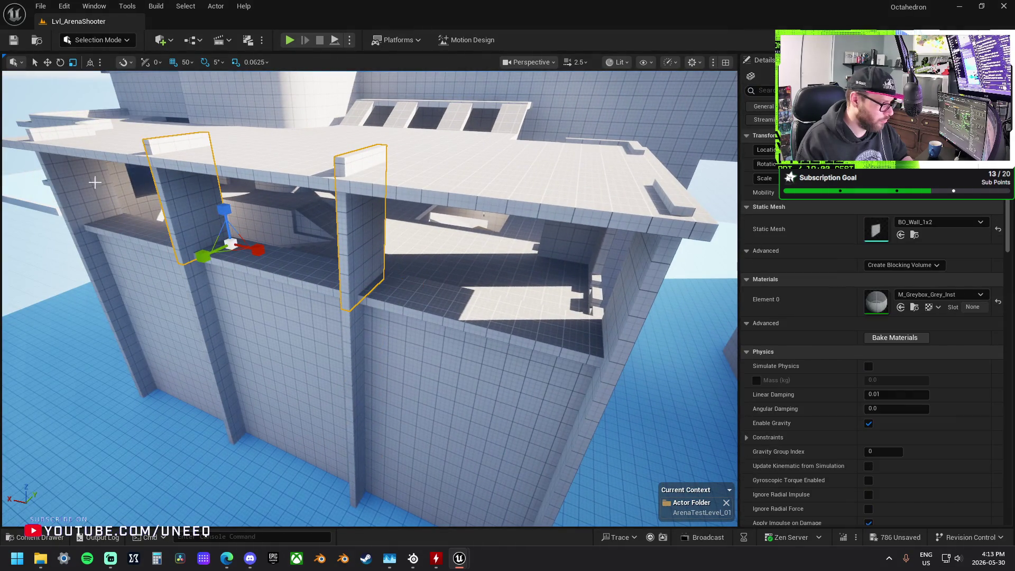
Select the left wall and the upper-ledge edge wall pieces together.
ctrl+click(93, 168)
click(227, 158)
drag(254, 169, 254, 169)
drag(363, 255, 340, 248)
click(295, 185)
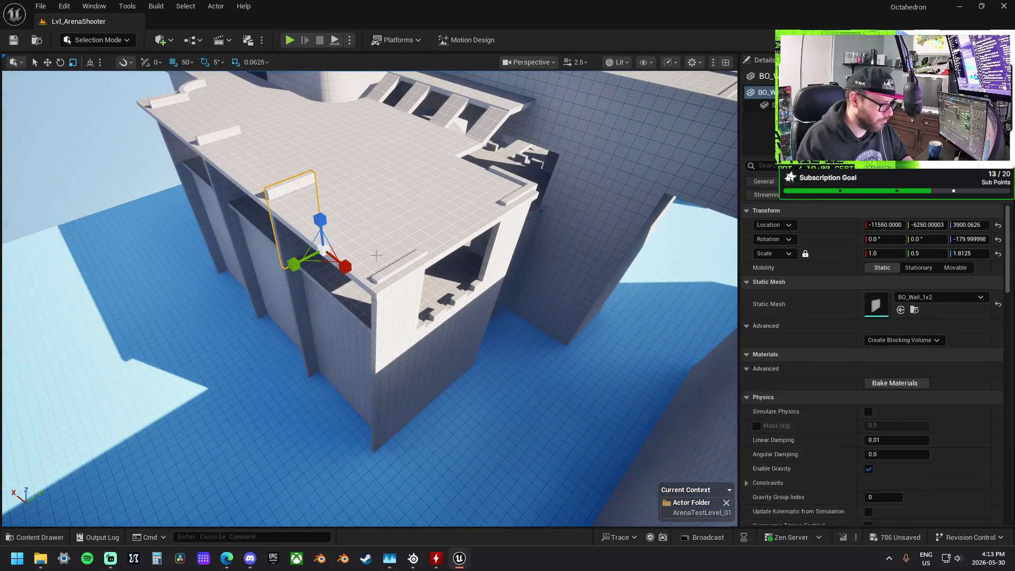
ctrl+click(402, 296)
ctrl+click(511, 197)
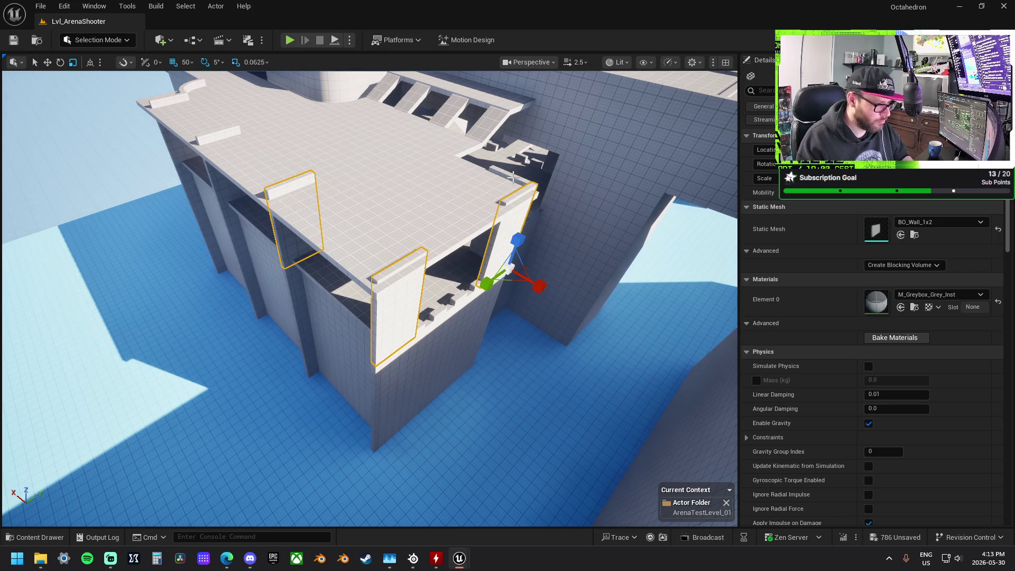
ctrl+click(508, 178)
ctrl+click(217, 136)
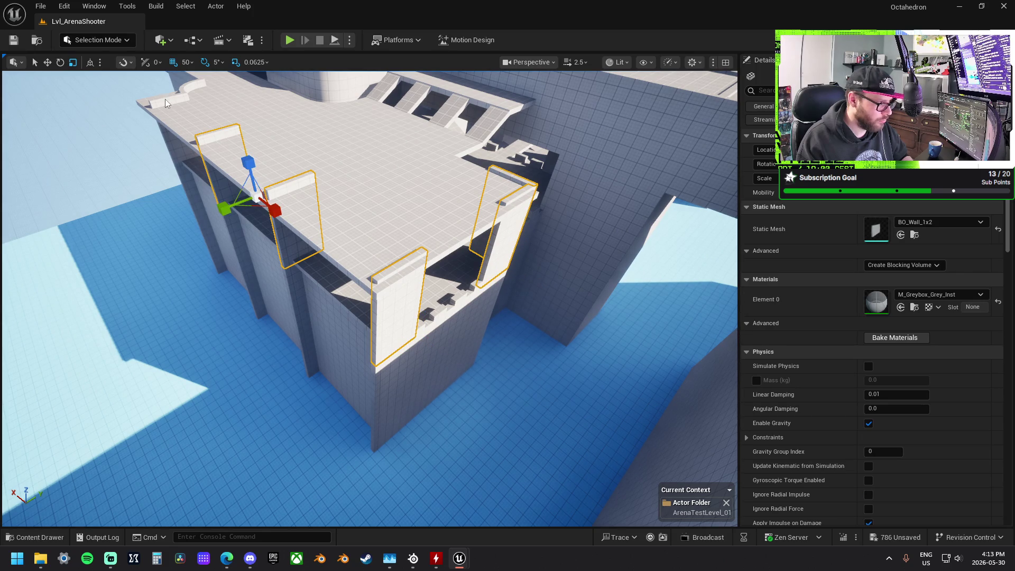
ctrl+click(167, 102)
ctrl+click(205, 112)
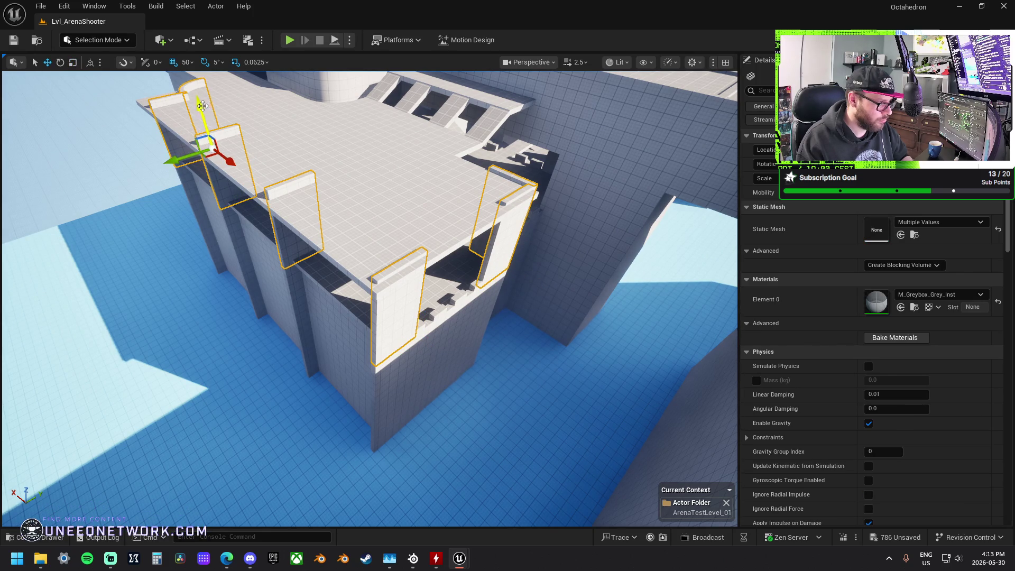
drag(318, 184, 338, 254)
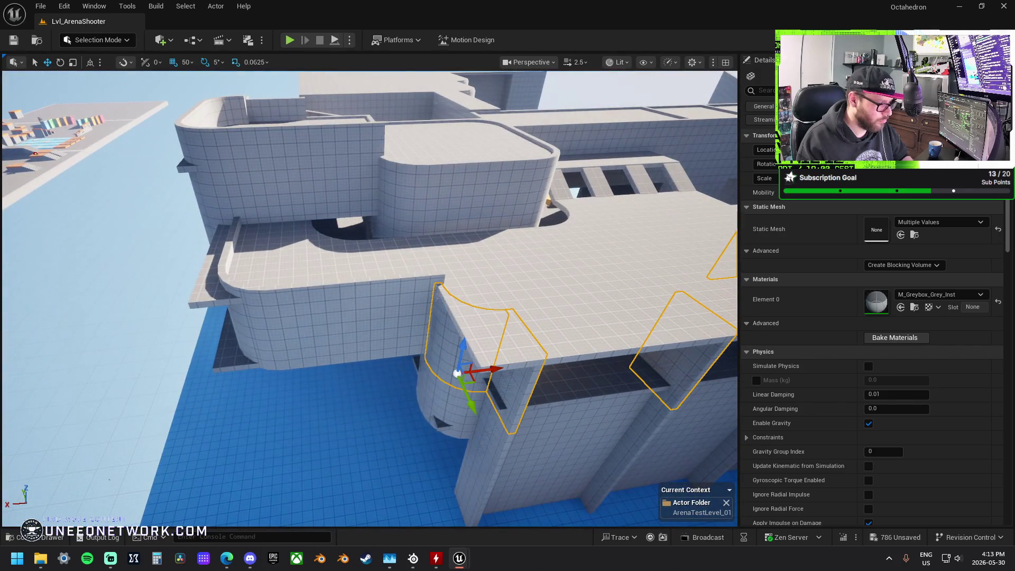
Lower the left balcony wall, curved corner piece and thin vertical wall.
click(340, 305)
ctrl+click(257, 302)
ctrl+click(237, 255)
drag(247, 248, 255, 256)
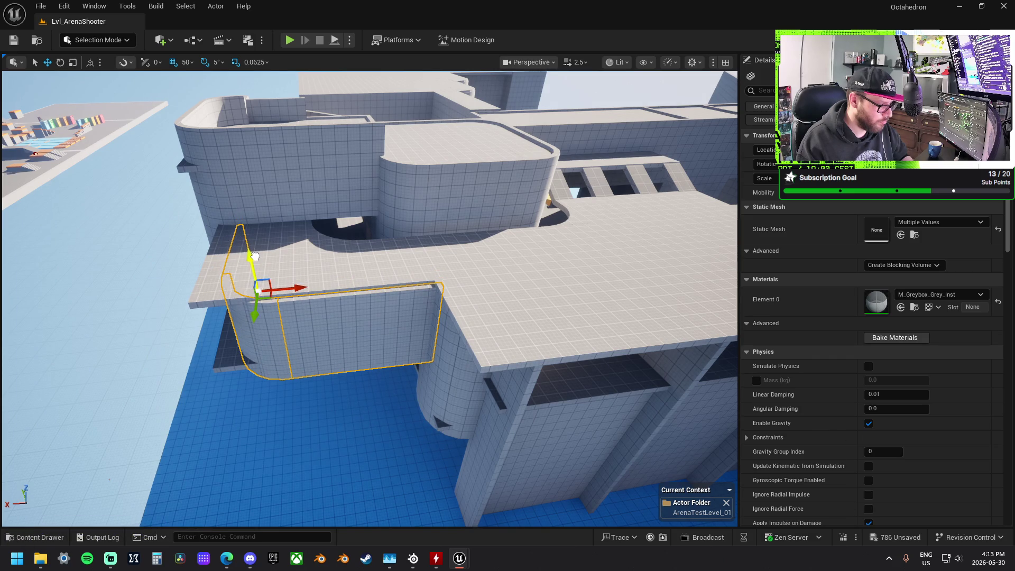
key(f)
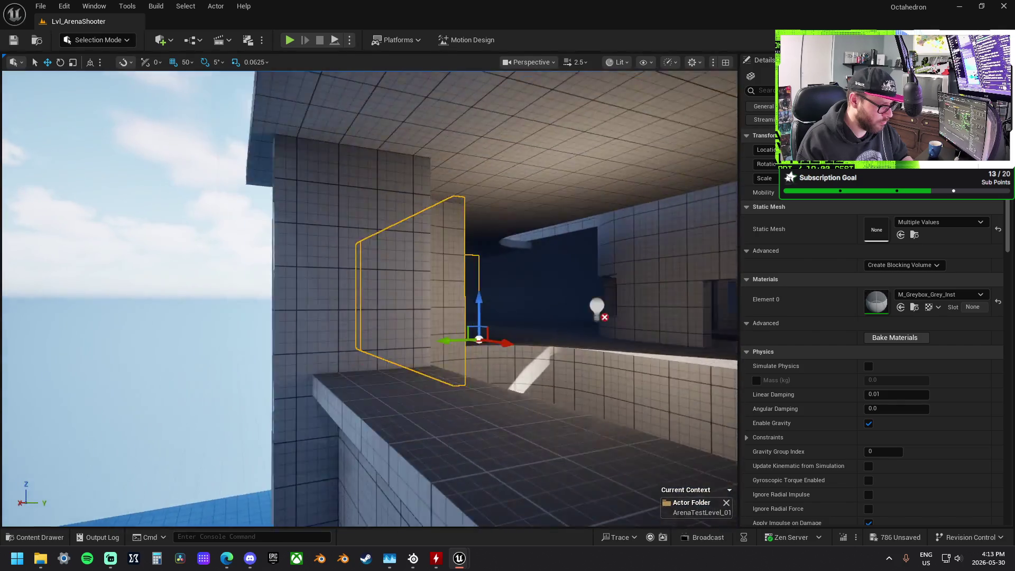
drag(442, 324, 442, 324)
click(458, 337)
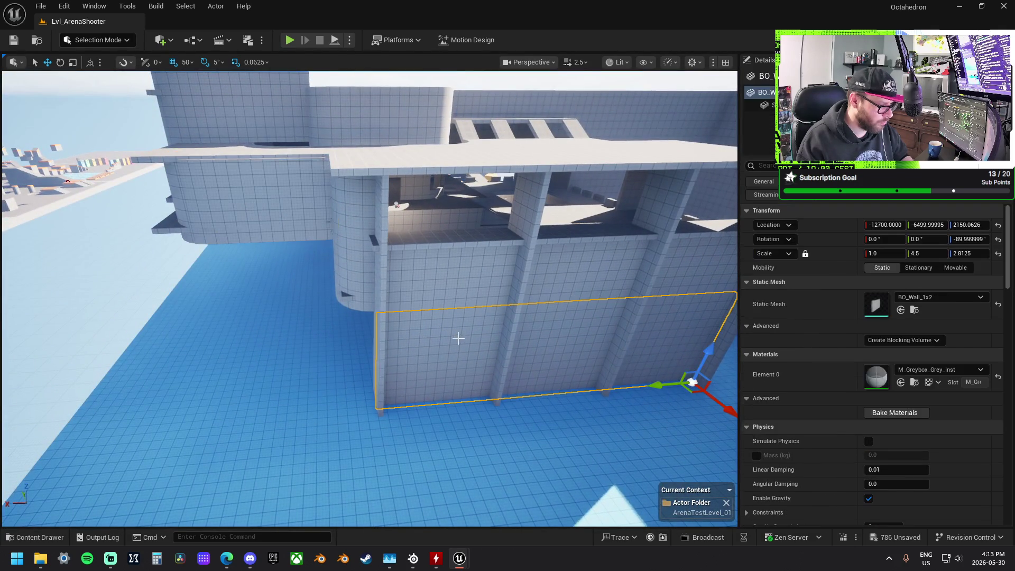
Slide the large outer wall along X and make it much taller.
mouse_move(670, 388)
mouse_down()
mouse_move(345, 403)
mouse_move(370, 410)
mouse_move(318, 417)
mouse_up()
drag(383, 367, 383, 253)
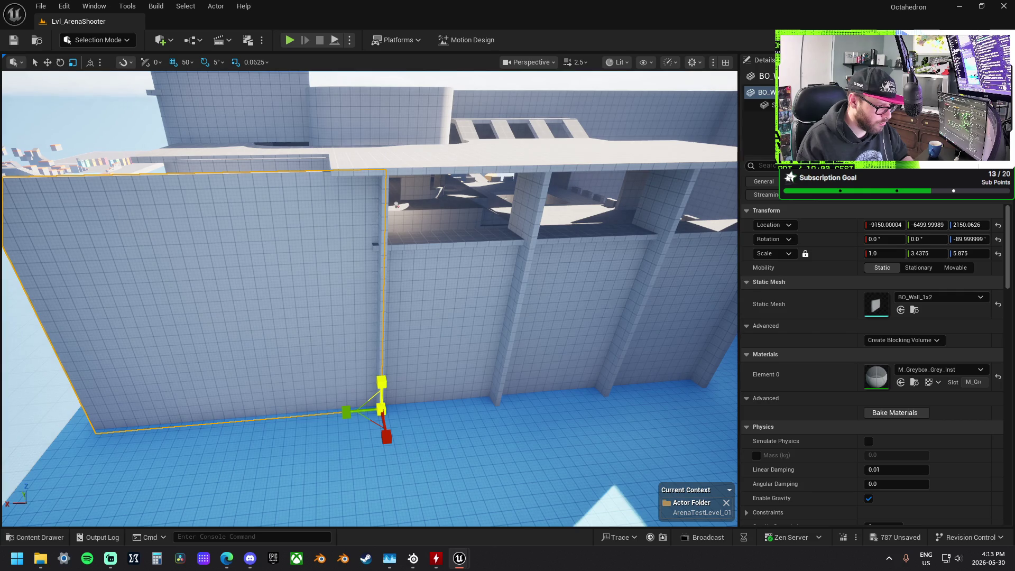
drag(393, 447, 393, 359)
mouse_move(432, 428)
mouse_down()
mouse_move(431, 396)
mouse_move(431, 428)
mouse_up()
Move the BO_Floor_1x2 piece onto the wall top, stretching it along X and widening it.
click(496, 222)
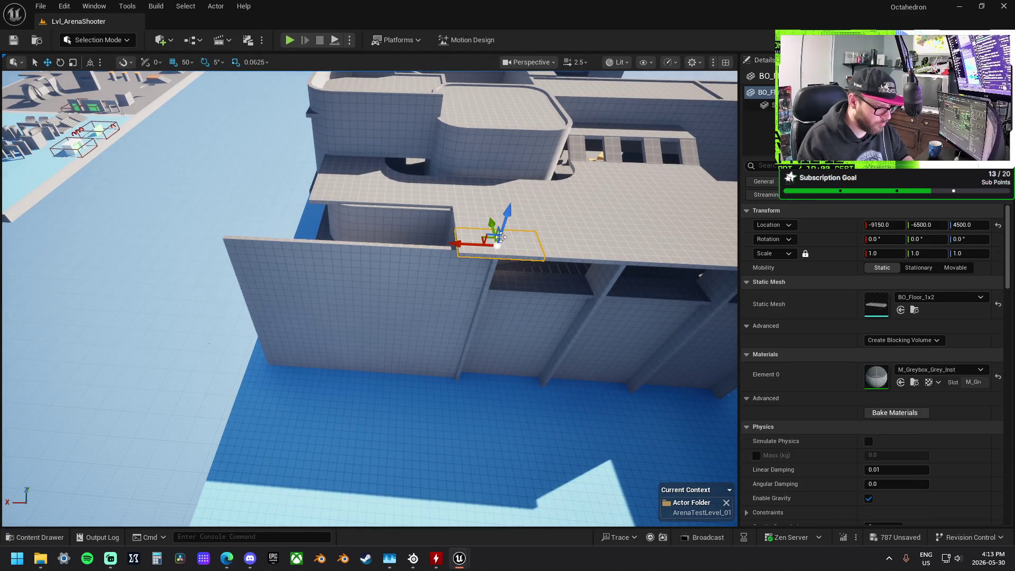
drag(460, 243, 238, 239)
key(r)
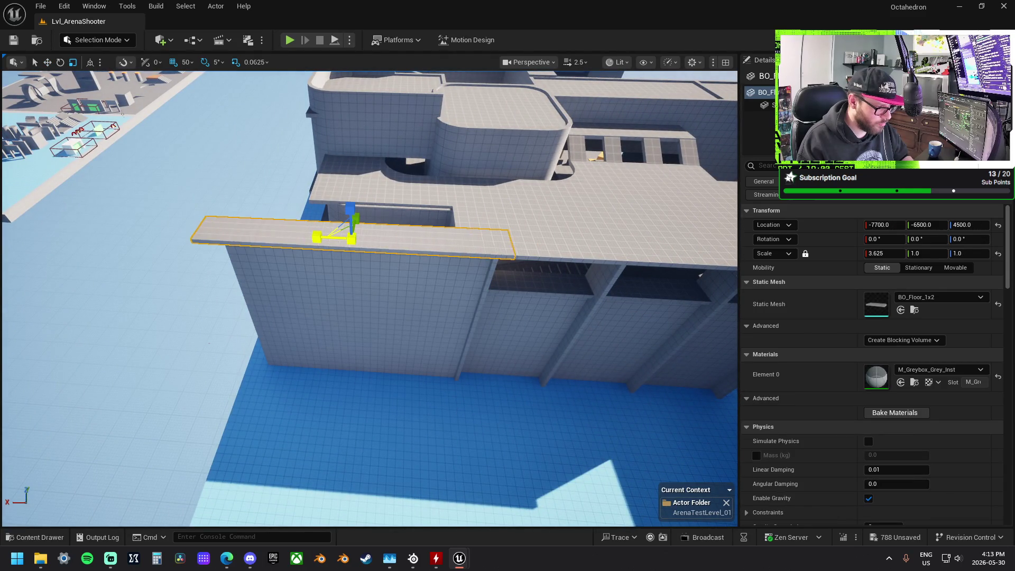
drag(316, 237, 321, 238)
drag(370, 296, 510, 285)
mouse_move(399, 259)
mouse_down()
mouse_move(439, 259)
mouse_move(444, 271)
mouse_move(434, 265)
mouse_move(479, 283)
mouse_up()
key(w)
Move the small floor tile into place at the upper floor's edge.
click(528, 306)
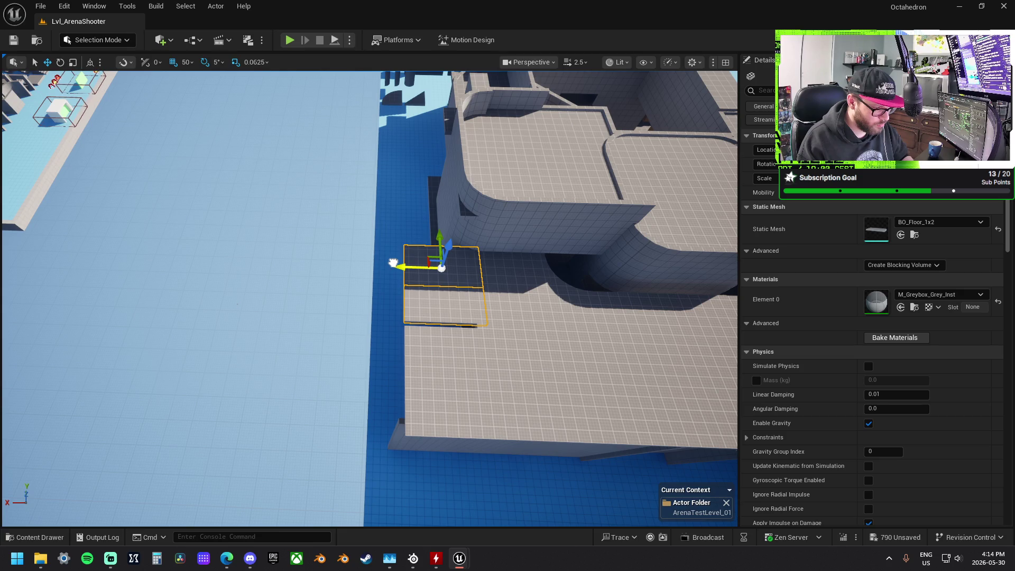
drag(441, 267, 439, 304)
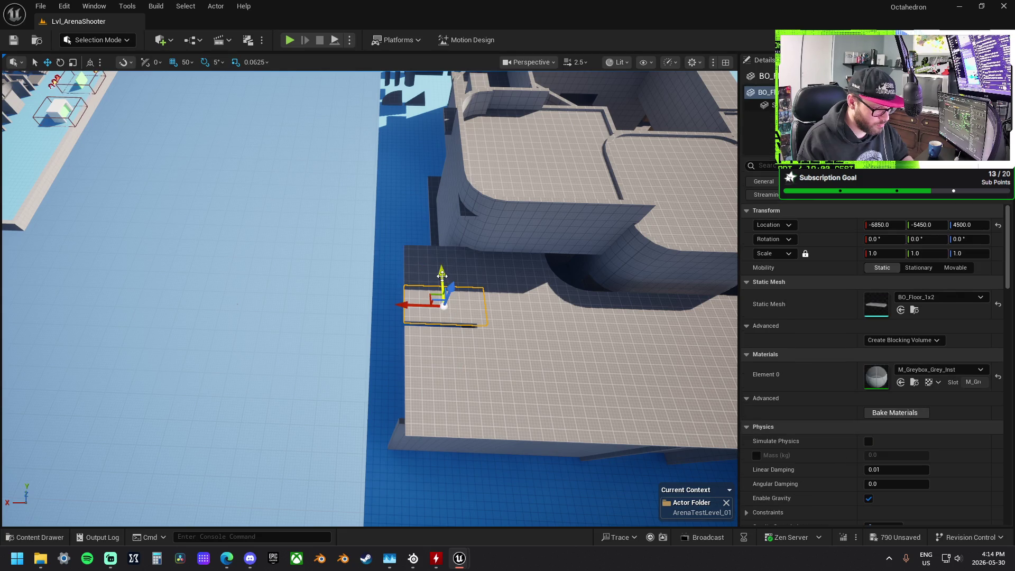
mouse_move(370, 264)
mouse_down()
mouse_move(317, 241)
mouse_move(280, 267)
mouse_move(472, 299)
mouse_move(392, 301)
mouse_move(384, 285)
mouse_up()
click(473, 299)
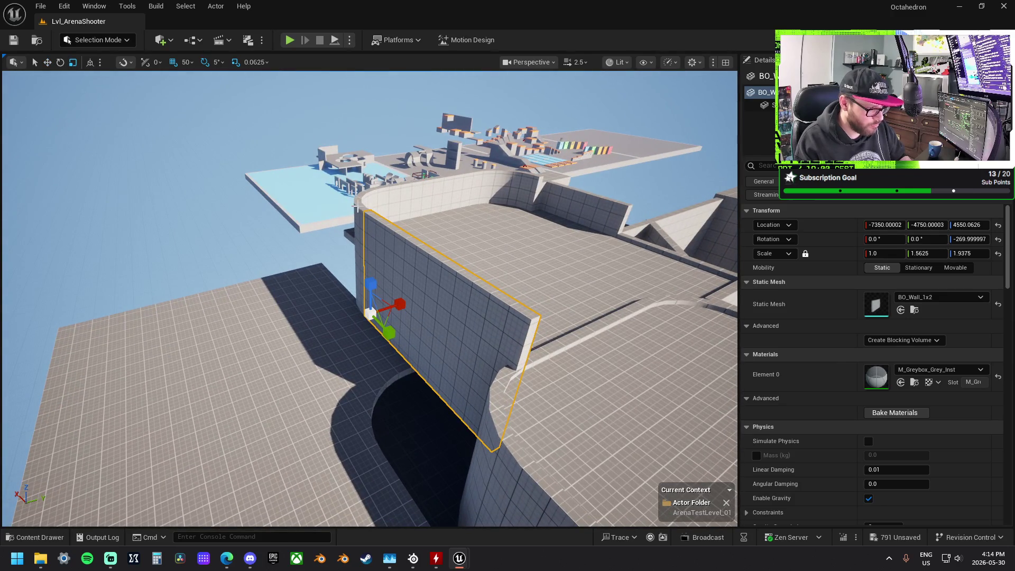
Shorten the straight wall and lower the long back BO_Wall_1x2 on the upper platform.
ctrl+click(357, 208)
click(393, 266)
drag(374, 283, 374, 306)
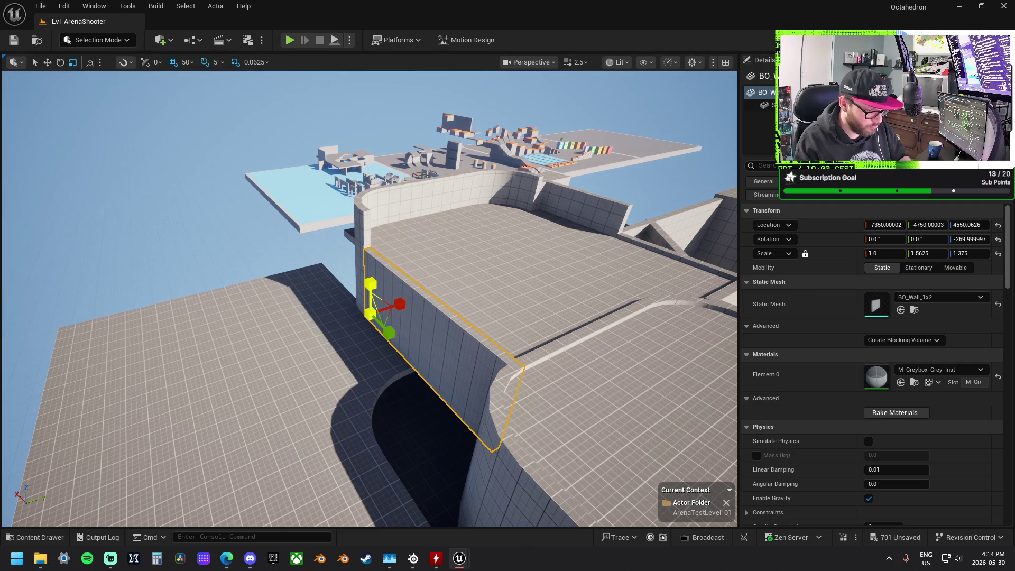
click(365, 238)
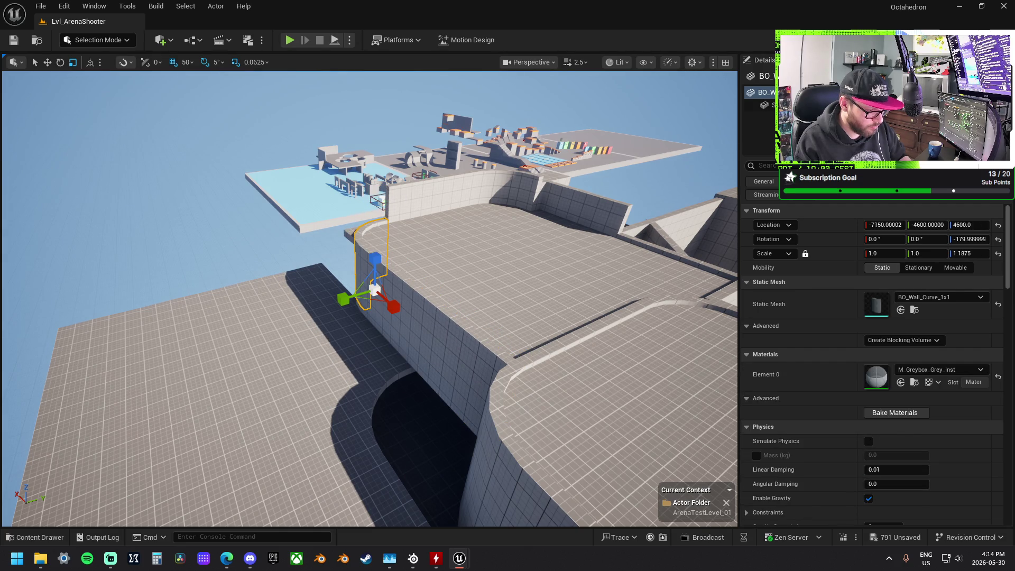
click(420, 211)
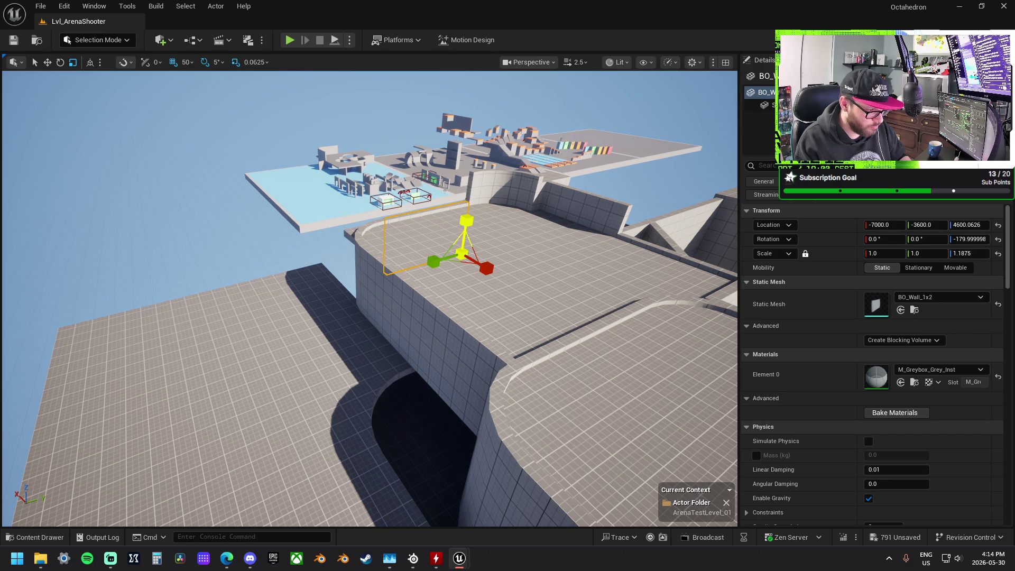
click(492, 238)
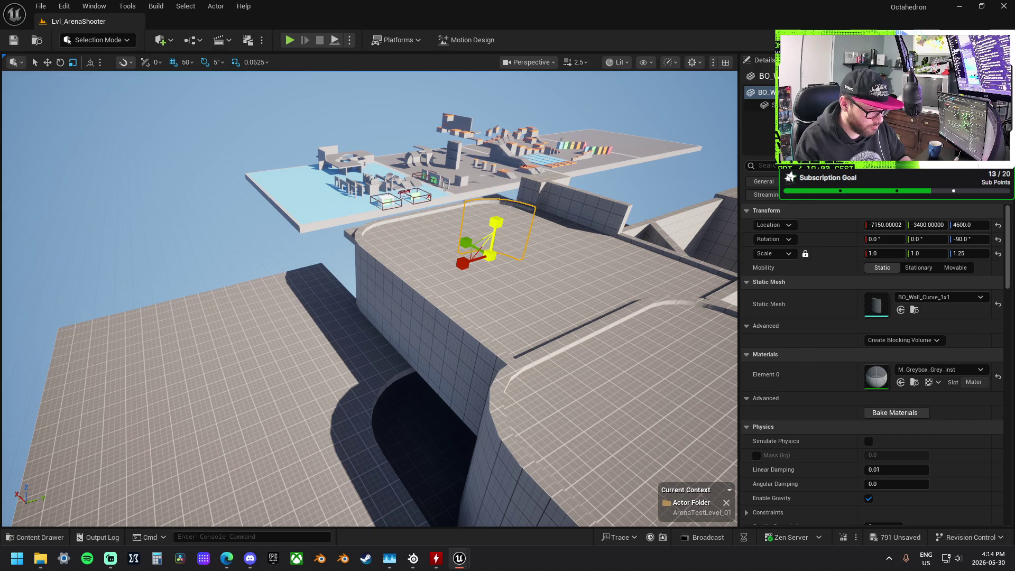
click(533, 203)
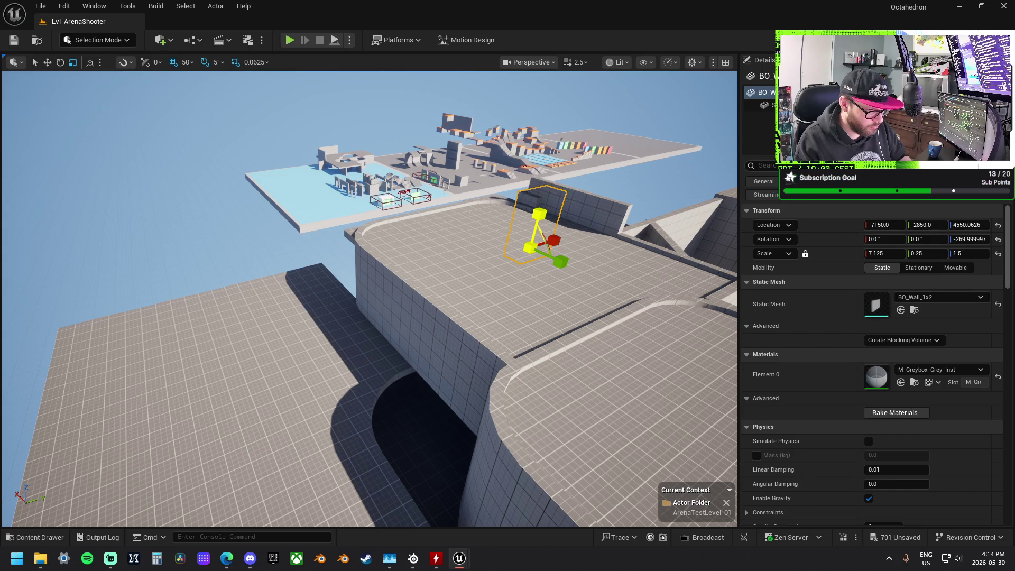
click(619, 222)
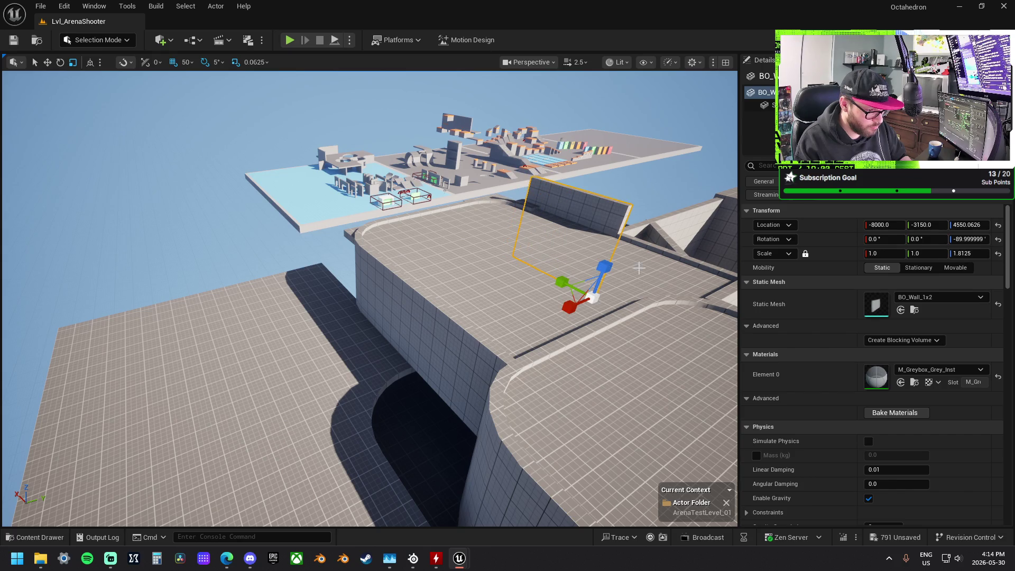
mouse_move(609, 268)
mouse_down()
mouse_move(608, 289)
mouse_move(534, 272)
mouse_move(563, 272)
mouse_move(399, 296)
mouse_move(74, 506)
mouse_move(269, 342)
mouse_move(232, 333)
mouse_move(519, 299)
mouse_move(211, 293)
mouse_up()
Narrow the BO_Floor_1x2 tile and move it to -7400, -350, height 5050.
mouse_move(269, 331)
mouse_down()
mouse_move(455, 319)
mouse_move(480, 336)
mouse_move(465, 277)
mouse_up()
click(455, 319)
drag(928, 253, 899, 254)
mouse_move(474, 256)
mouse_down()
mouse_move(371, 230)
mouse_move(360, 249)
mouse_move(418, 226)
mouse_move(623, 220)
mouse_move(569, 215)
mouse_up()
scroll(365, 470, up, 3)
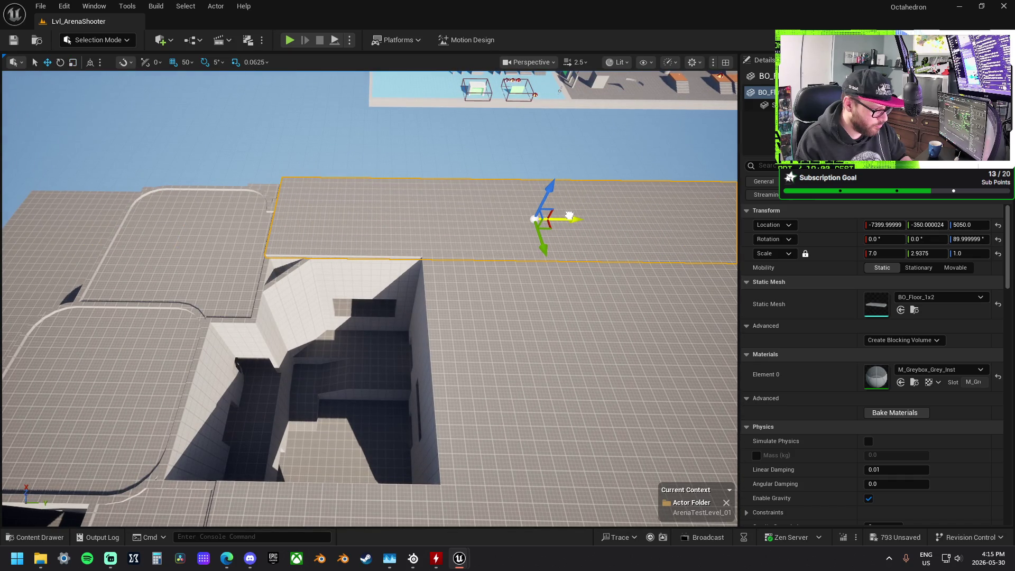
Rotate the pit wall -90° on Y so it lies flat as an overhang.
drag(331, 294, 333, 304)
click(311, 347)
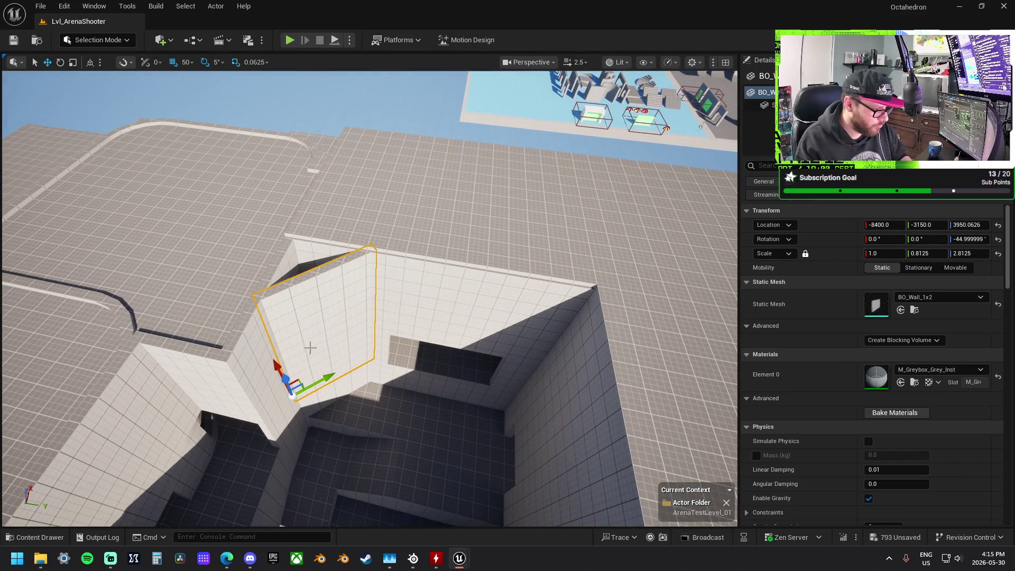
mouse_move(325, 363)
mouse_down()
mouse_move(365, 278)
mouse_move(369, 227)
mouse_up()
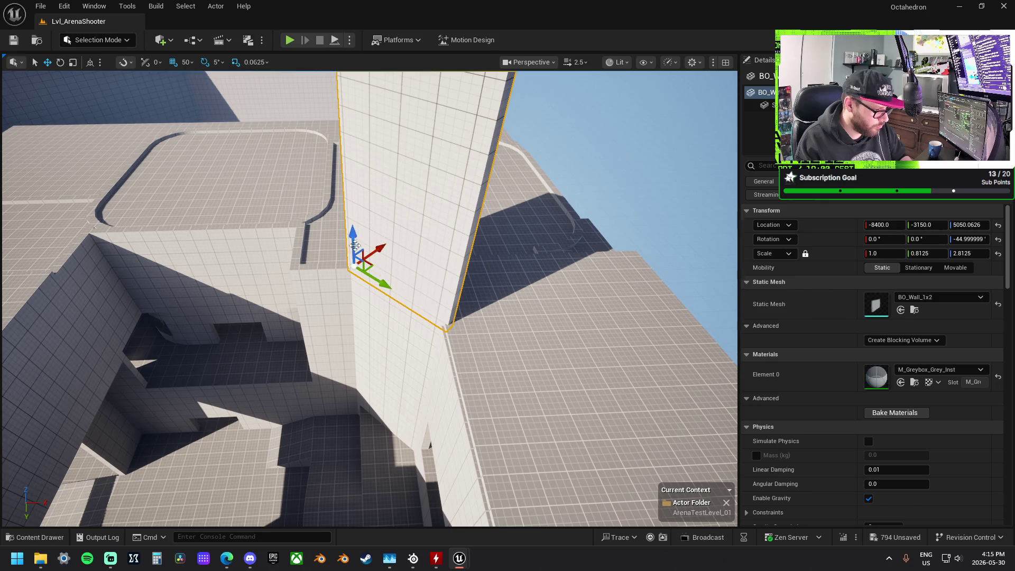
mouse_move(317, 302)
mouse_down()
mouse_move(391, 261)
mouse_move(359, 315)
mouse_move(361, 288)
mouse_up()
key(w)
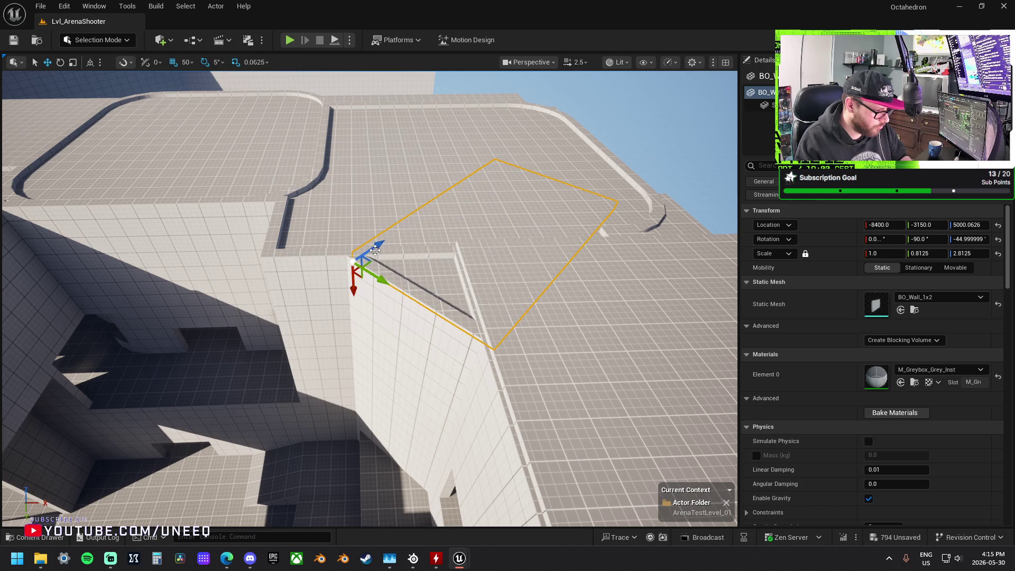
Select the wall below the rounded platform and the left platform's floor piece.
scroll(365, 250, down, 10)
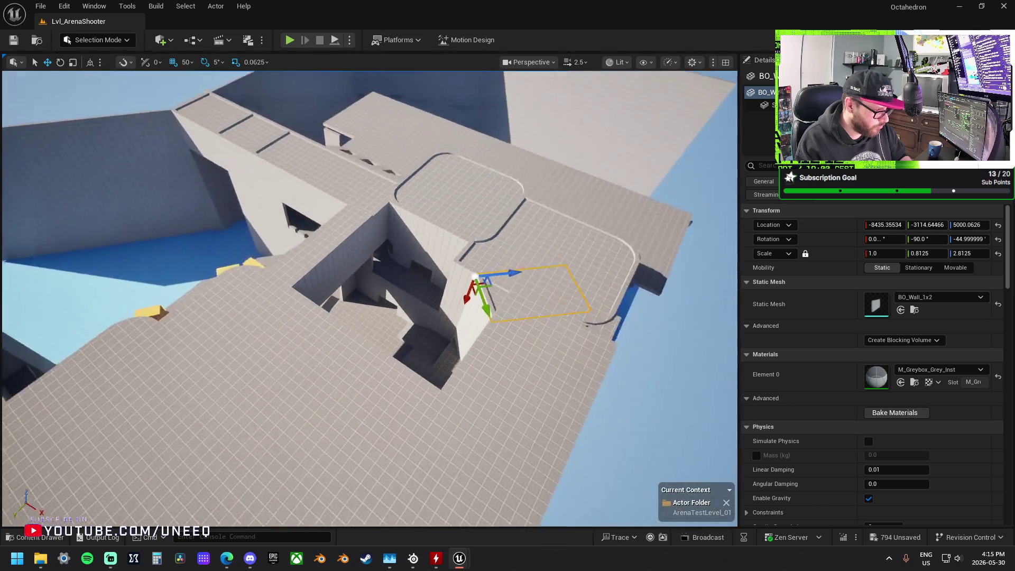
scroll(369, 298, down, 5)
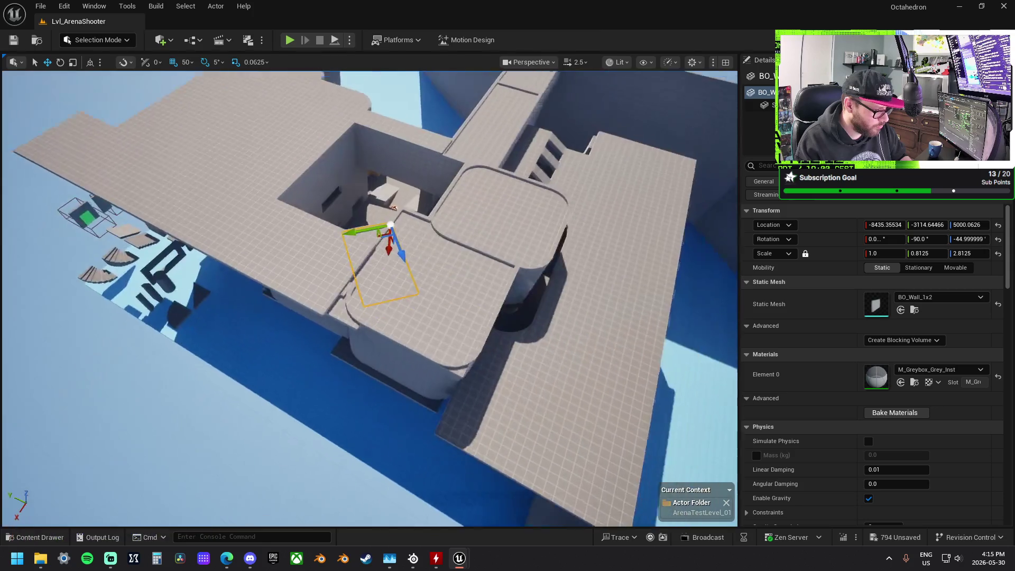
scroll(370, 298, up, 5)
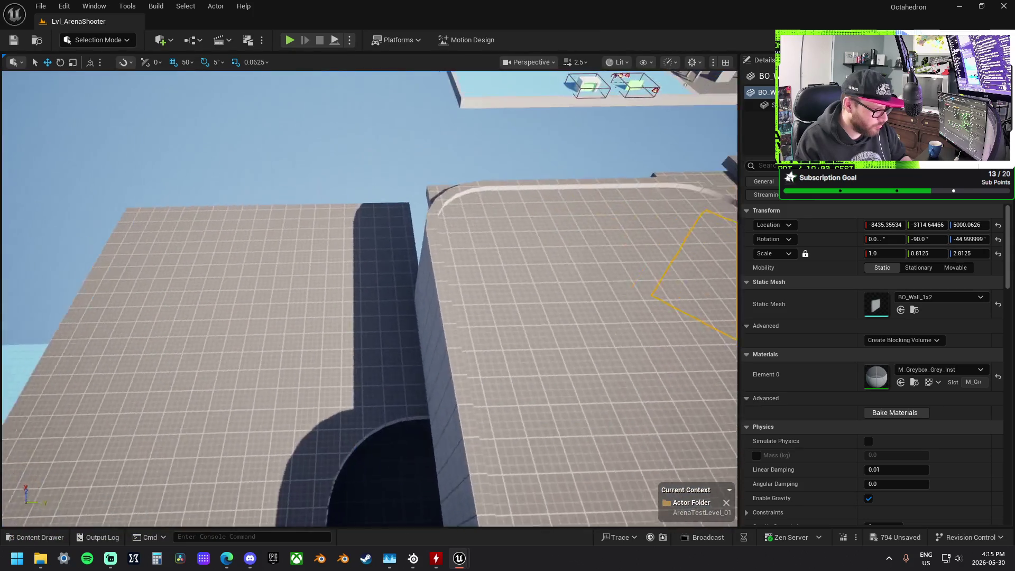
click(399, 275)
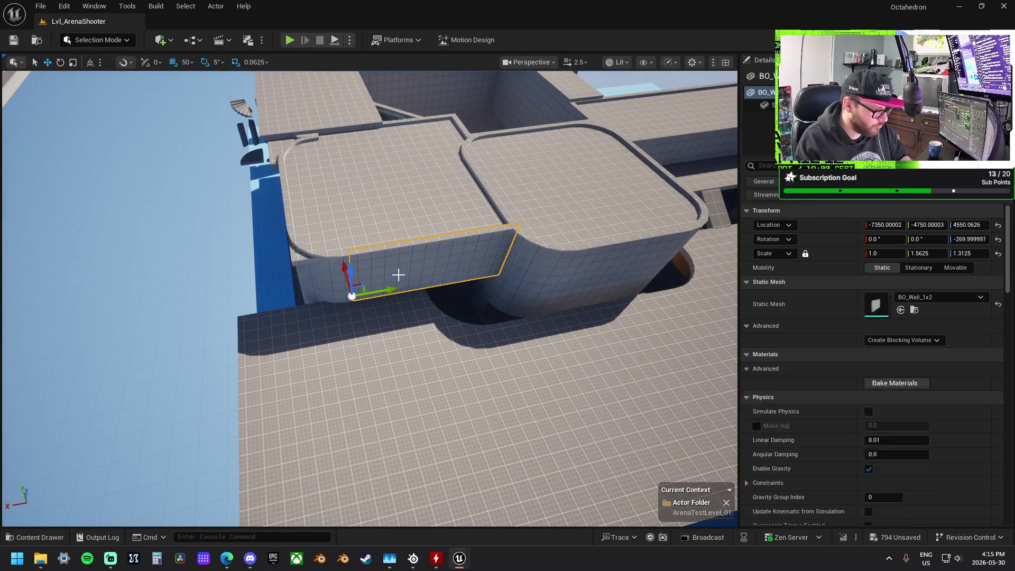
scroll(314, 262, down, 2)
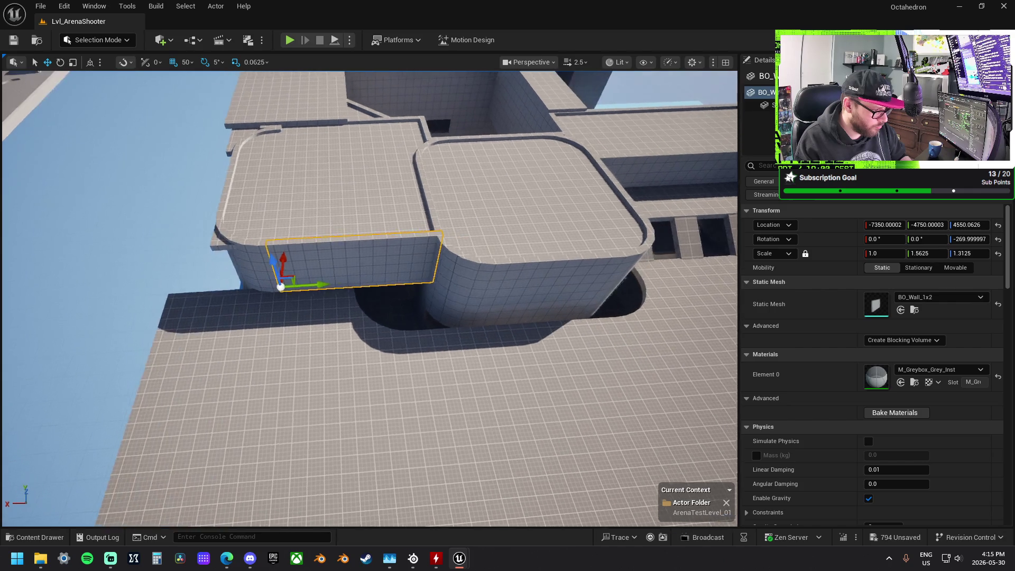
click(239, 226)
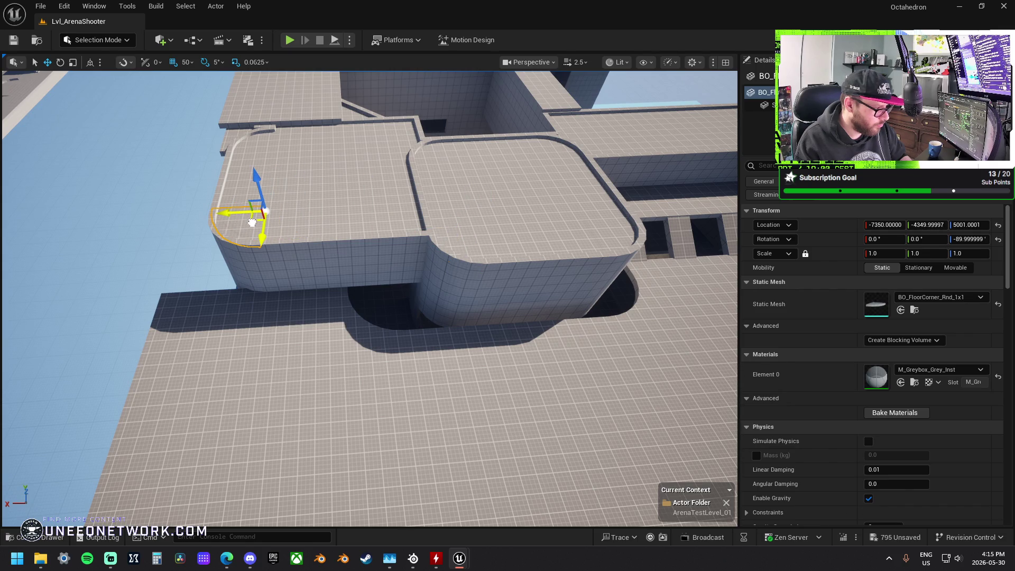
mouse_move(270, 221)
mouse_down()
mouse_move(350, 249)
mouse_move(401, 289)
mouse_move(388, 314)
mouse_up()
Duplicate the orange cover cube with Alt-drag and place the copy on the upper ledge.
click(427, 383)
mouse_move(434, 372)
mouse_down()
mouse_move(425, 288)
mouse_move(457, 216)
mouse_up()
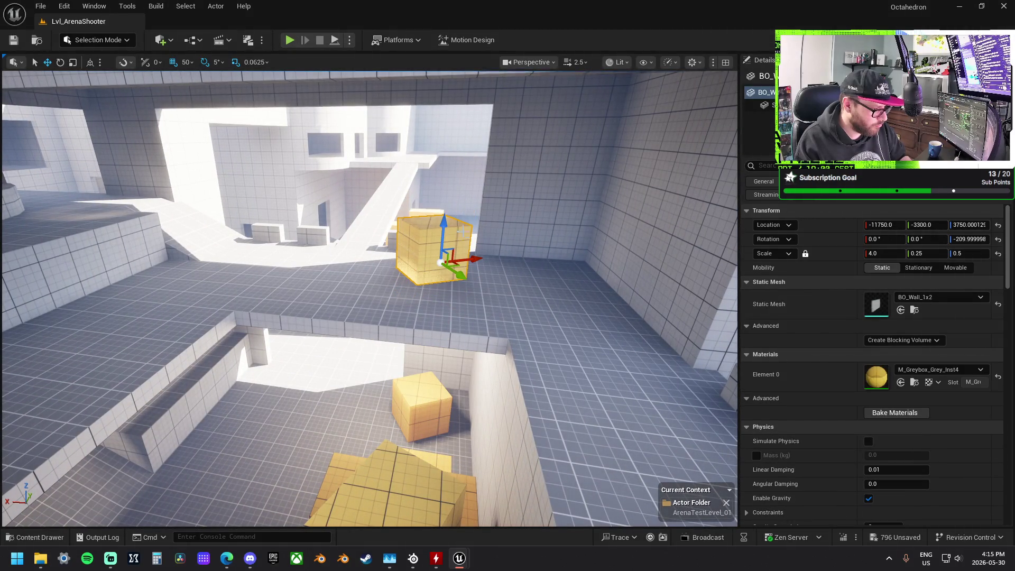
drag(458, 263, 315, 269)
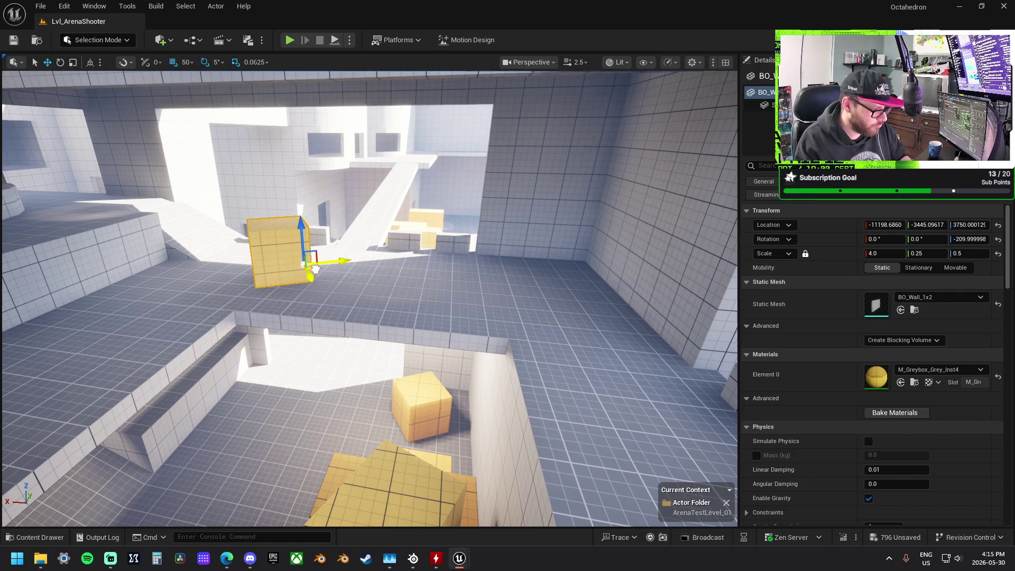
drag(334, 316, 318, 315)
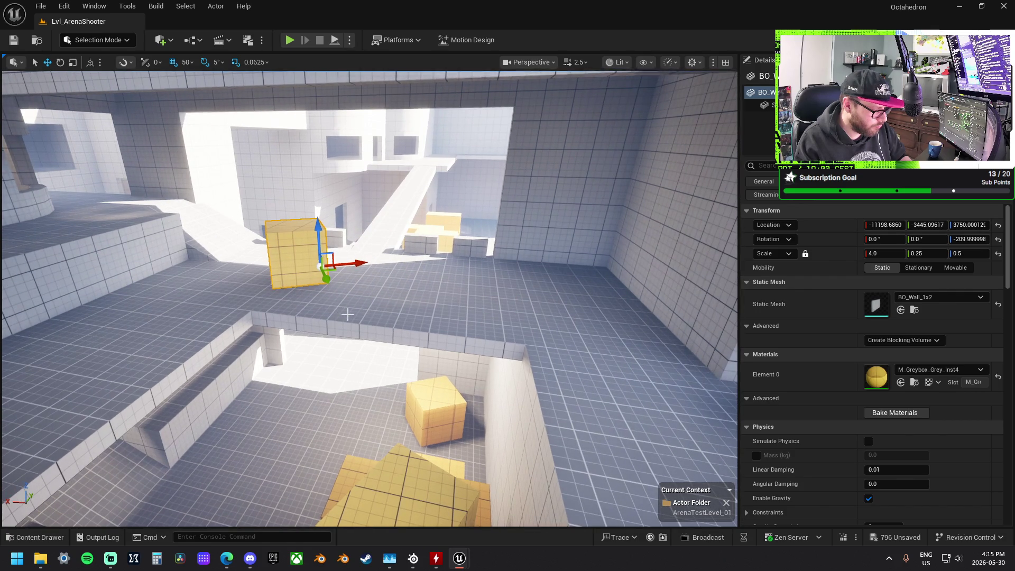
Move, raise and rotate the thin BO_Wall_1x2 90° along the pit's front edge.
click(423, 259)
mouse_move(428, 338)
mouse_down()
mouse_move(381, 428)
mouse_move(332, 484)
mouse_move(357, 472)
mouse_up()
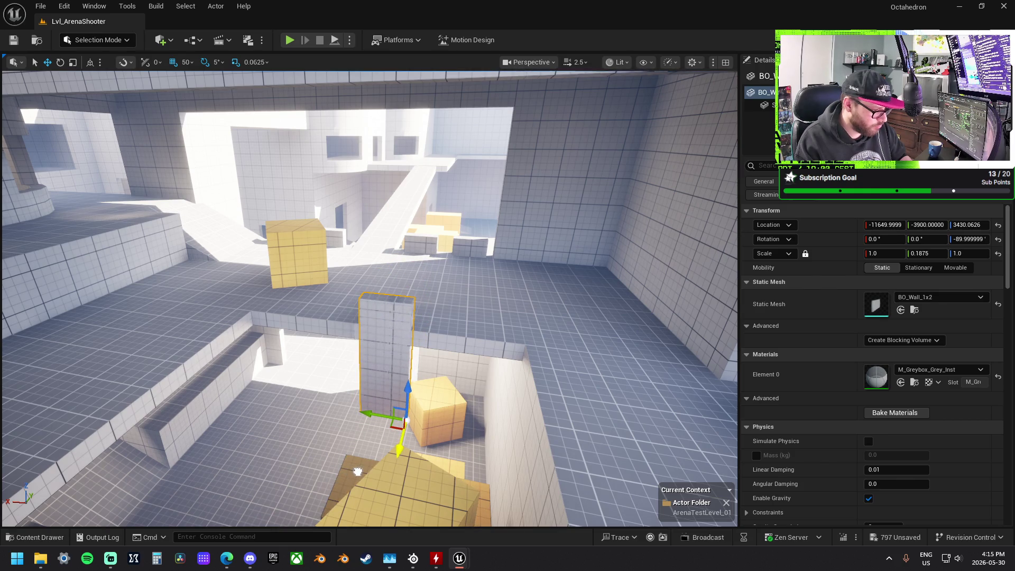
mouse_move(413, 390)
mouse_down()
mouse_move(420, 296)
mouse_move(413, 339)
mouse_move(508, 351)
mouse_move(449, 342)
mouse_up()
key(r)
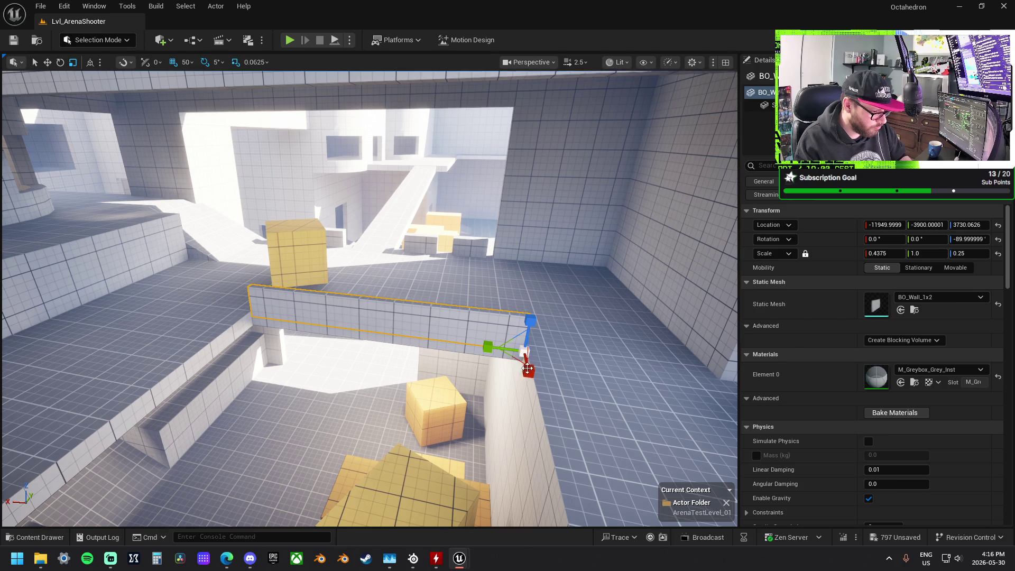
key(e)
mouse_move(525, 373)
mouse_down()
mouse_move(577, 400)
mouse_move(594, 363)
mouse_up()
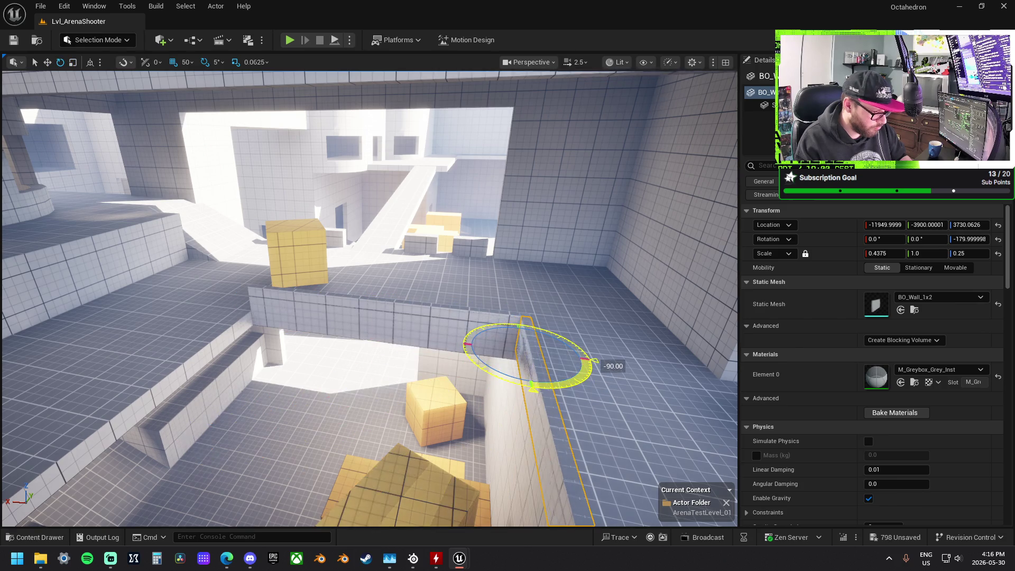
key(w)
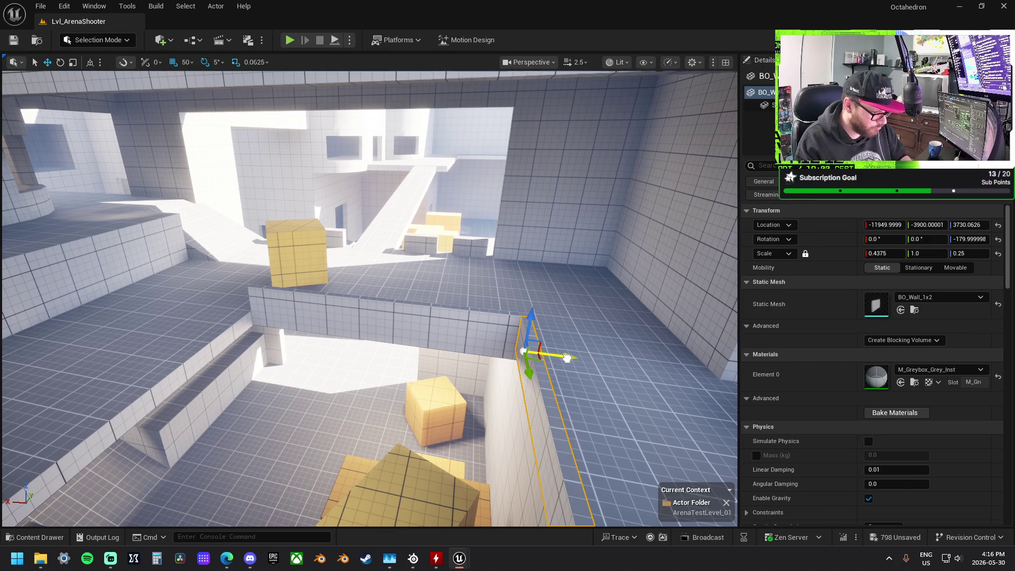
drag(571, 359, 558, 359)
drag(348, 332, 292, 321)
key(f)
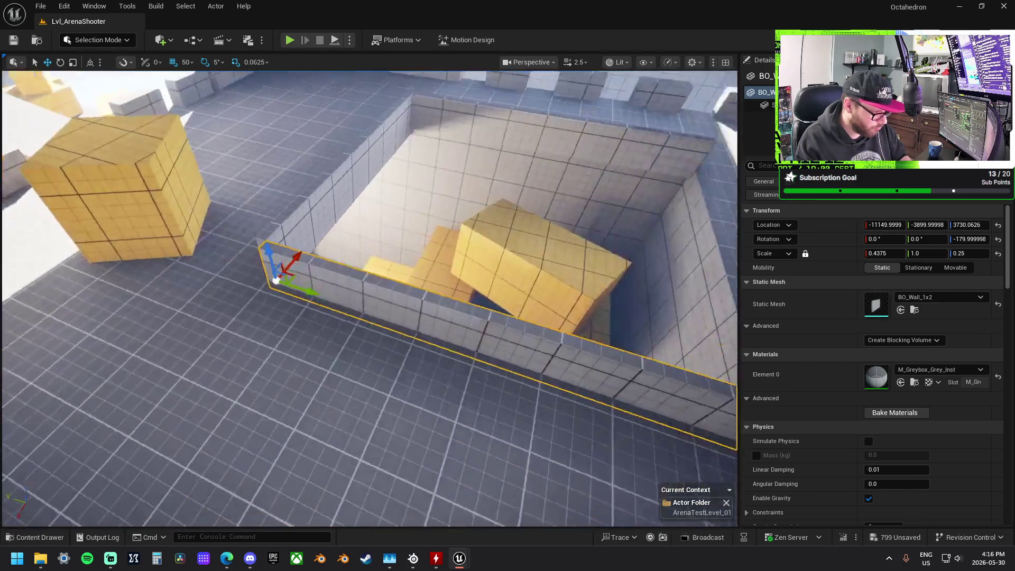
Undo the wall's extra move and stretch, then check it from the side.
key(ctrl+z)
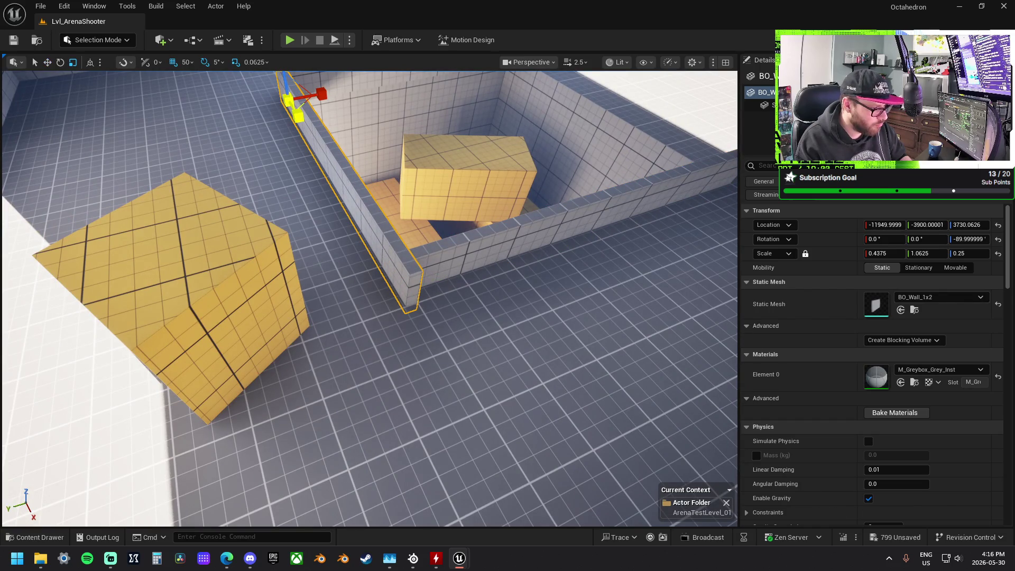
key(ctrl+z)
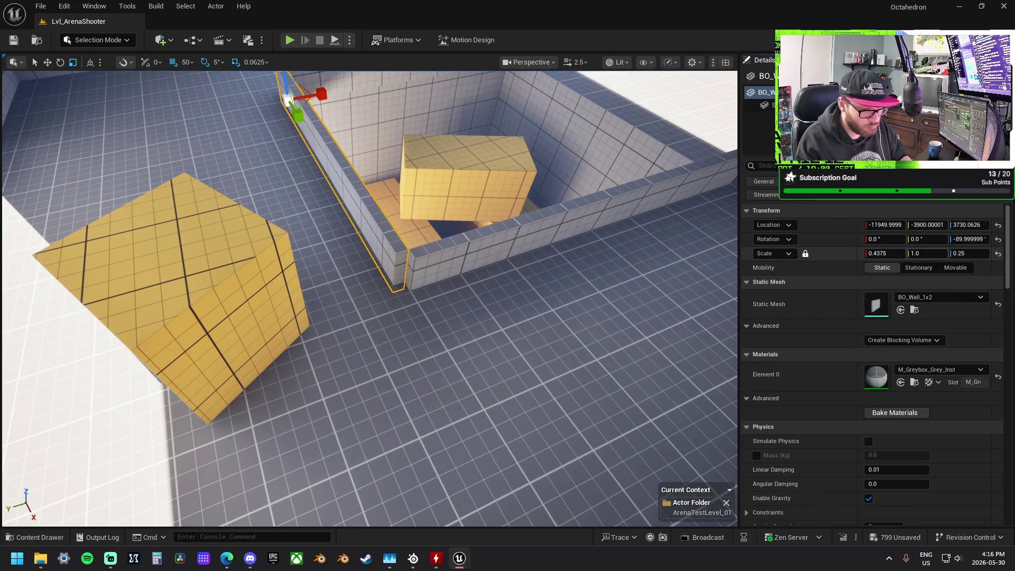
drag(884, 253, 893, 253)
key(ctrl+z)
key(ctrl+z)
key(f)
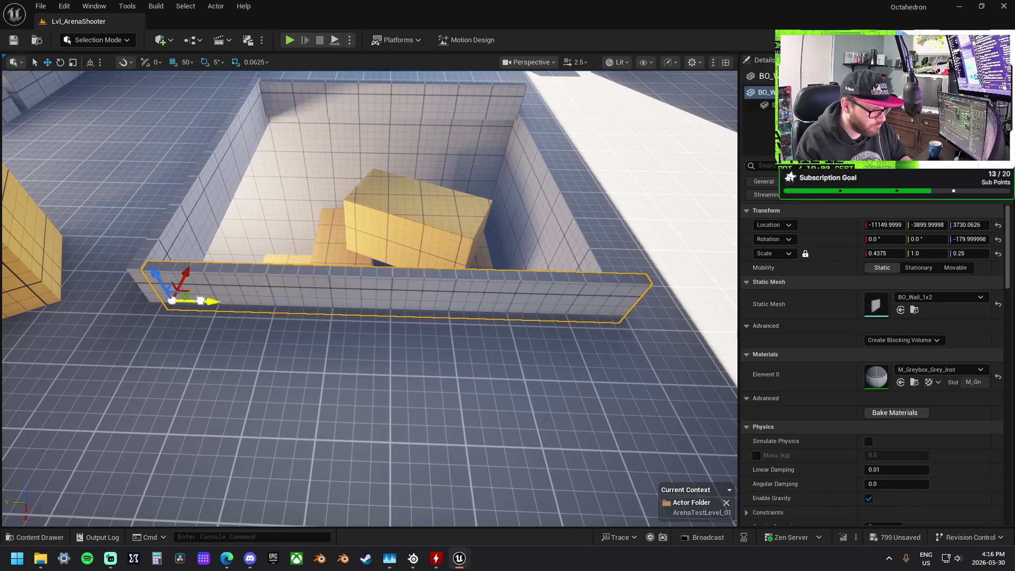
mouse_move(370, 296)
mouse_down()
mouse_move(439, 285)
mouse_move(423, 237)
mouse_move(455, 233)
mouse_move(450, 222)
mouse_move(541, 392)
mouse_move(520, 376)
mouse_move(524, 343)
mouse_move(523, 380)
mouse_move(521, 357)
mouse_up()
Scale the BO_Window_1x2 opening up on Z and out on Y.
mouse_move(199, 207)
mouse_down()
mouse_move(329, 295)
mouse_move(344, 291)
mouse_up()
click(332, 284)
drag(263, 285, 262, 257)
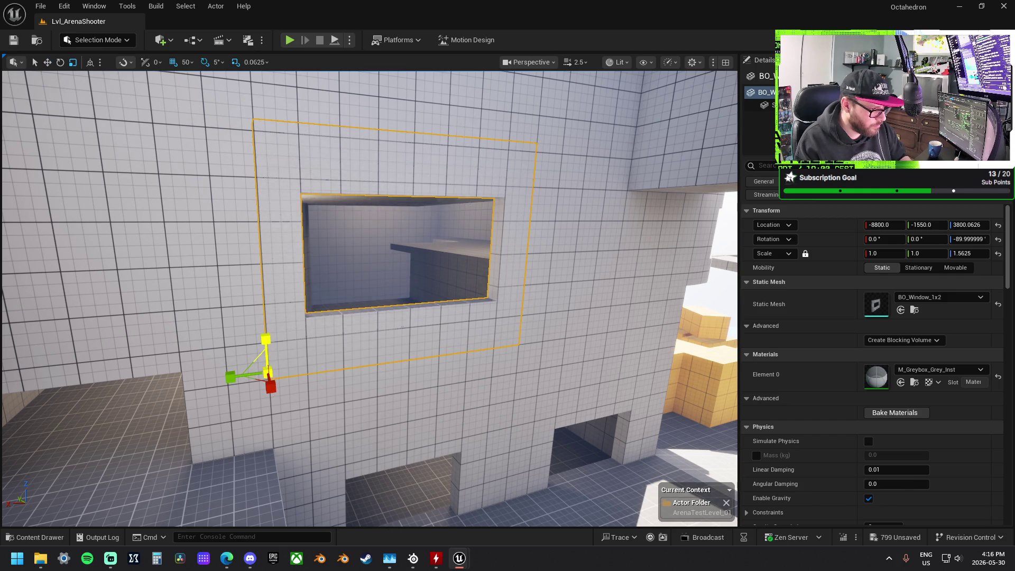
mouse_move(236, 377)
mouse_down()
mouse_move(212, 379)
mouse_move(243, 377)
mouse_move(222, 380)
mouse_move(180, 353)
mouse_move(127, 375)
mouse_move(139, 403)
mouse_move(179, 397)
mouse_up()
key(r)
Tilt and raise the overhead floor slab, then delete it.
click(400, 329)
drag(400, 329, 440, 271)
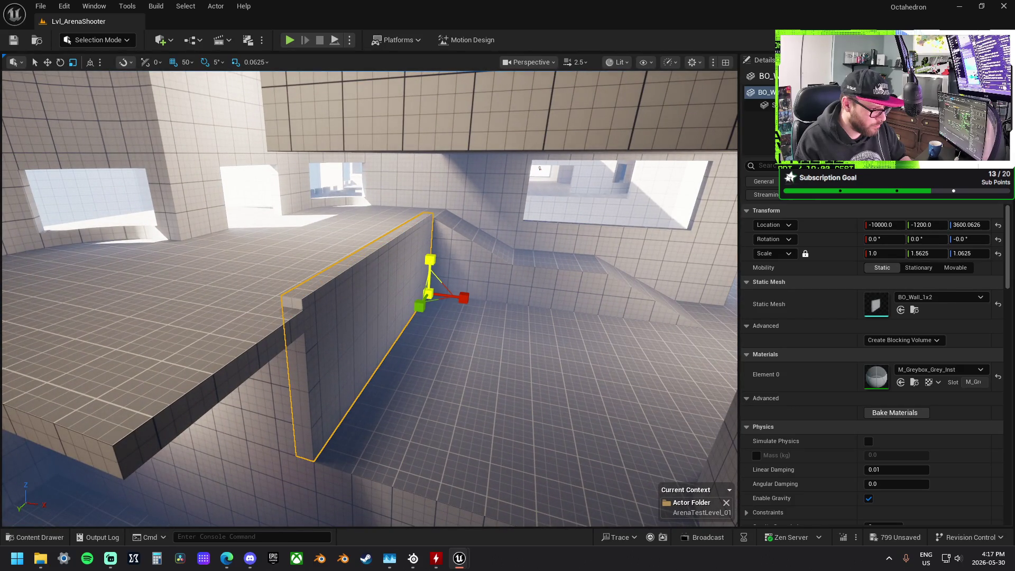
drag(422, 293, 413, 328)
mouse_move(384, 276)
mouse_down()
mouse_move(352, 303)
mouse_move(386, 209)
mouse_move(402, 201)
mouse_move(357, 281)
mouse_up()
click(385, 276)
key(e)
key(w)
drag(397, 233, 415, 206)
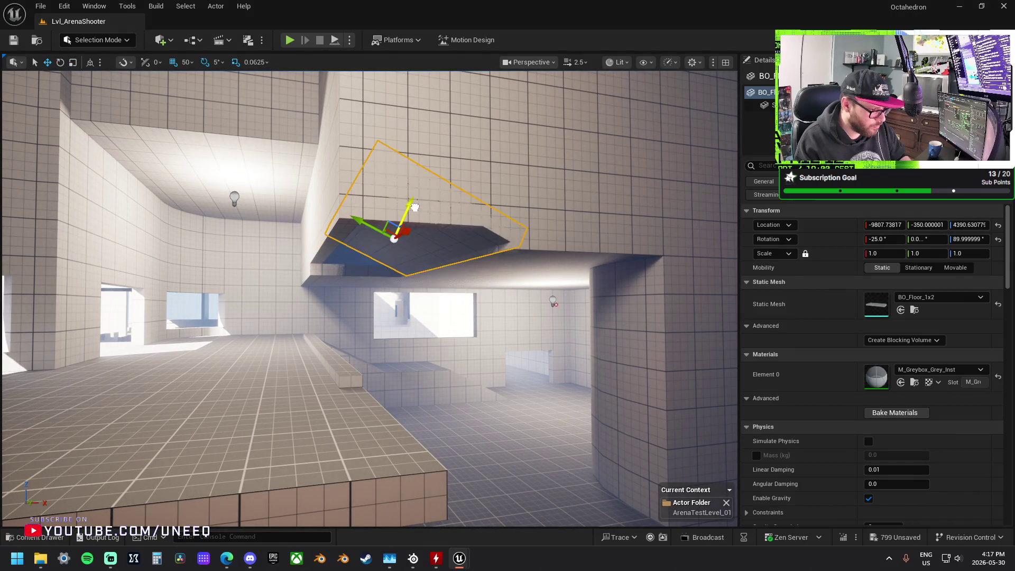
mouse_move(355, 372)
mouse_down()
mouse_move(344, 330)
mouse_move(347, 234)
mouse_up()
key(Delete)
Flip BO_Ramp_1x1 180° on X and Z and raise it to -9850, -550, 4500.
click(338, 381)
key(e)
drag(338, 320, 338, 358)
mouse_move(296, 275)
mouse_down()
mouse_move(413, 278)
mouse_move(381, 275)
mouse_up()
key(w)
mouse_move(222, 276)
mouse_down()
mouse_move(227, 217)
mouse_move(153, 228)
mouse_move(431, 205)
mouse_move(407, 205)
mouse_up()
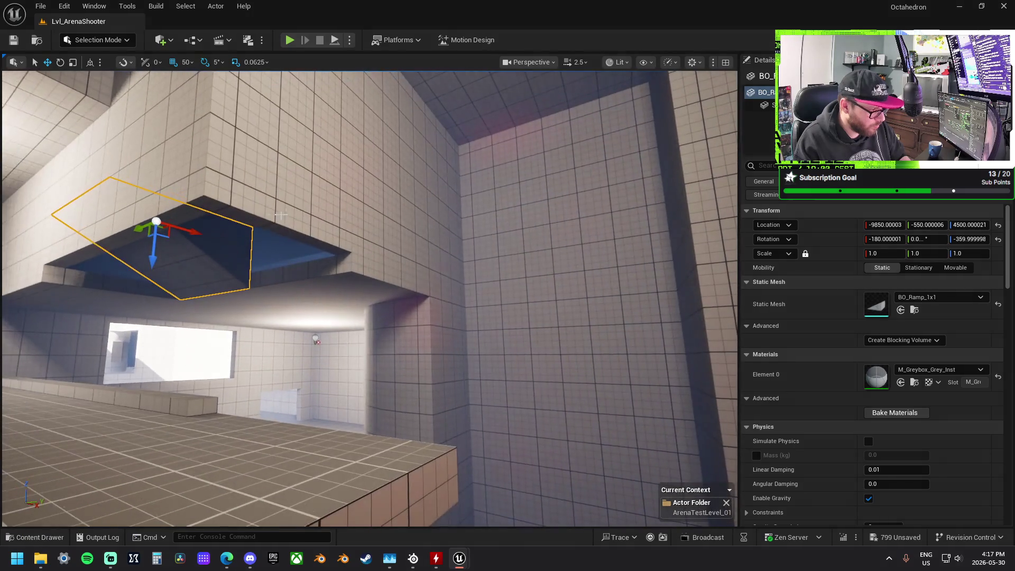
mouse_move(148, 228)
mouse_down()
mouse_move(227, 227)
mouse_move(215, 219)
mouse_up()
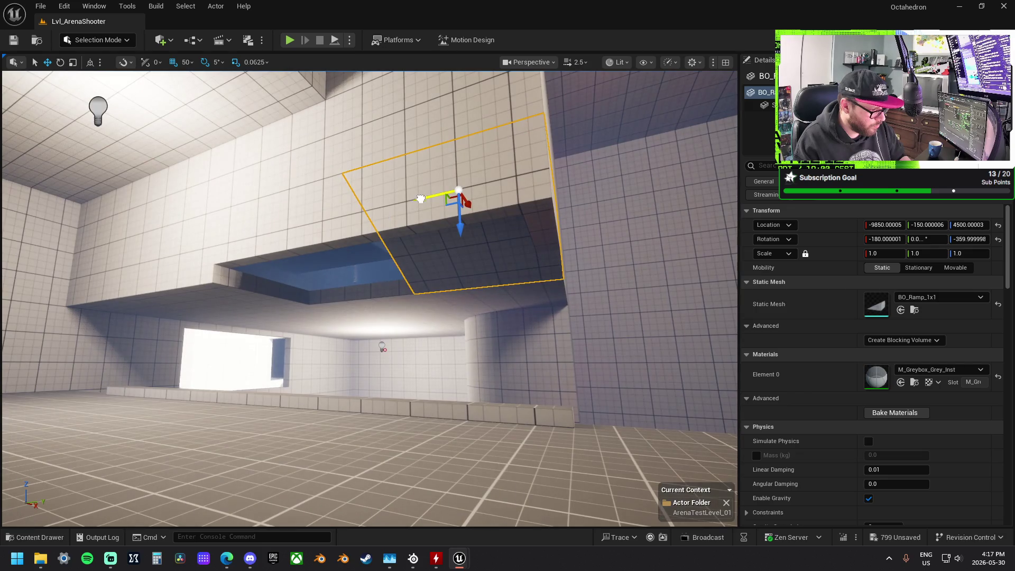
mouse_move(420, 201)
mouse_down()
mouse_move(286, 205)
mouse_move(489, 249)
mouse_up()
Slide both ramps along Y and delete the BO_Floor_1x2 ledge under the overhang.
ctrl+click(489, 250)
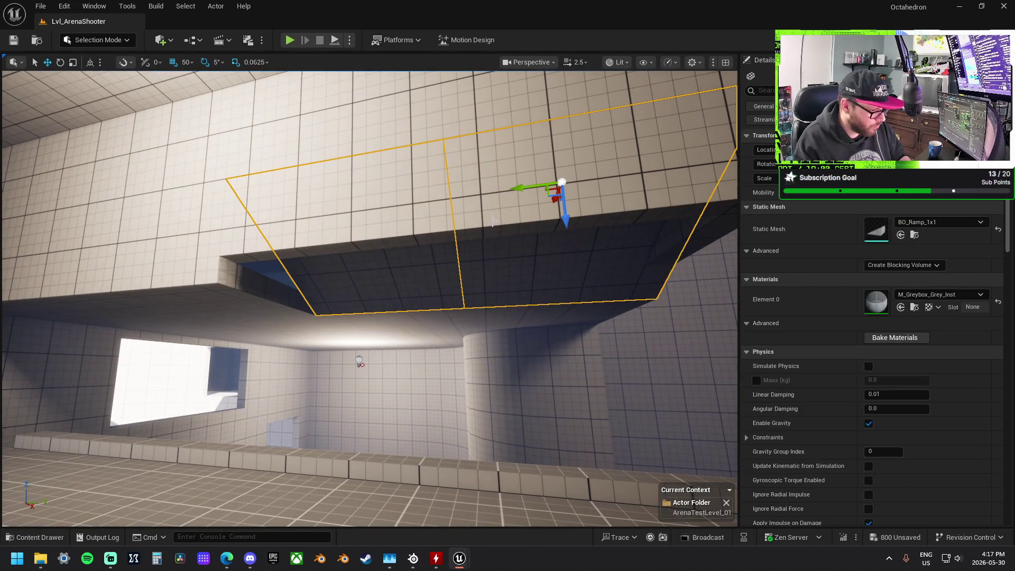
drag(516, 189, 194, 215)
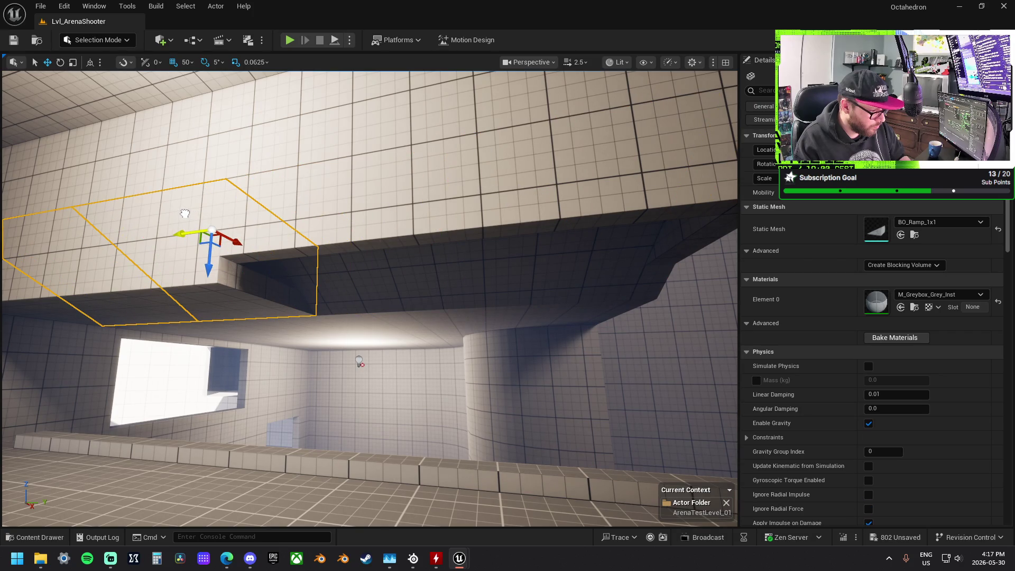
click(238, 271)
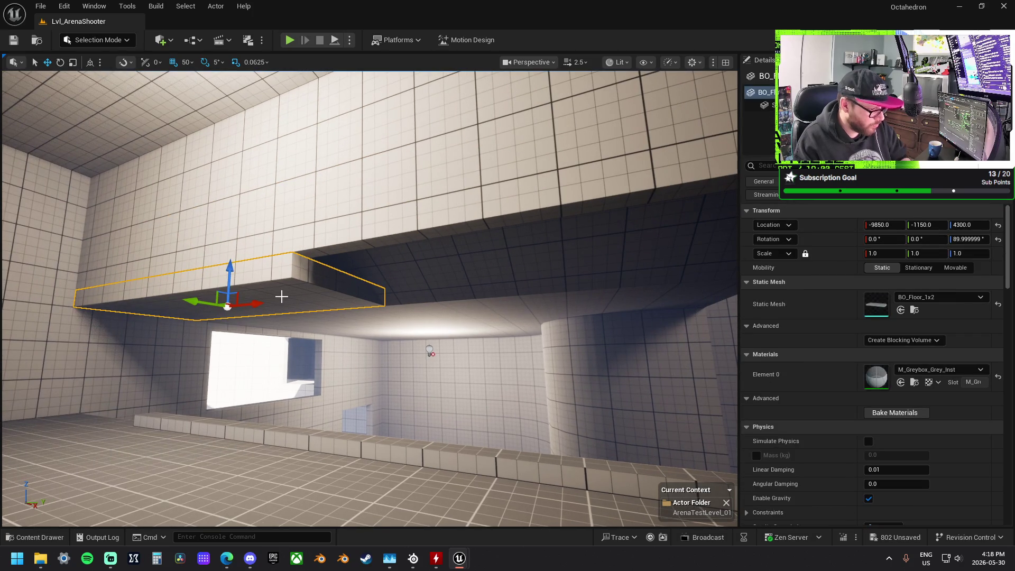
key(Delete)
Widen the wall piece beside the gap to Scale Y 2.0625.
click(279, 288)
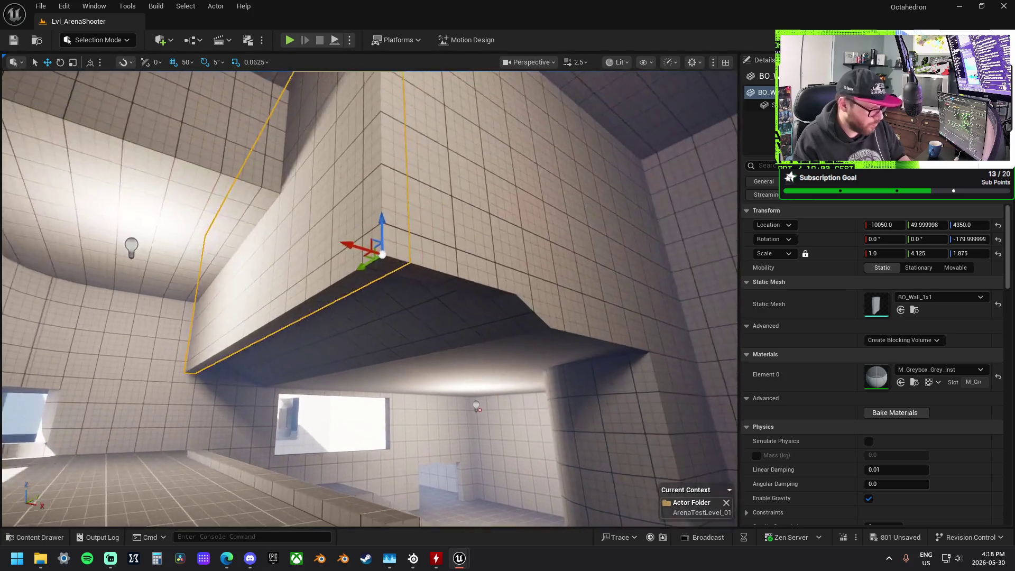
click(407, 272)
key(f)
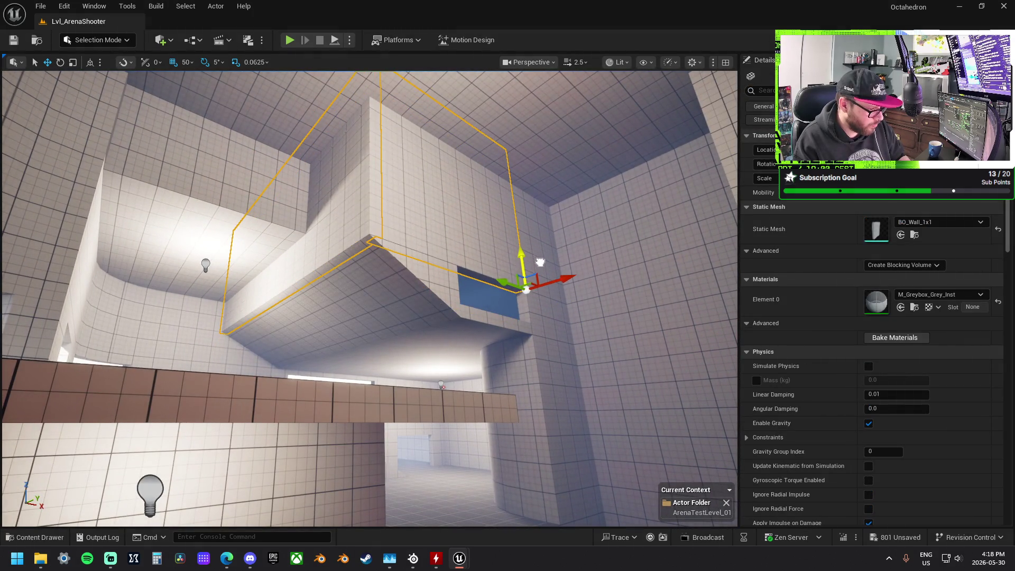
scroll(463, 265, up, 3)
click(499, 263)
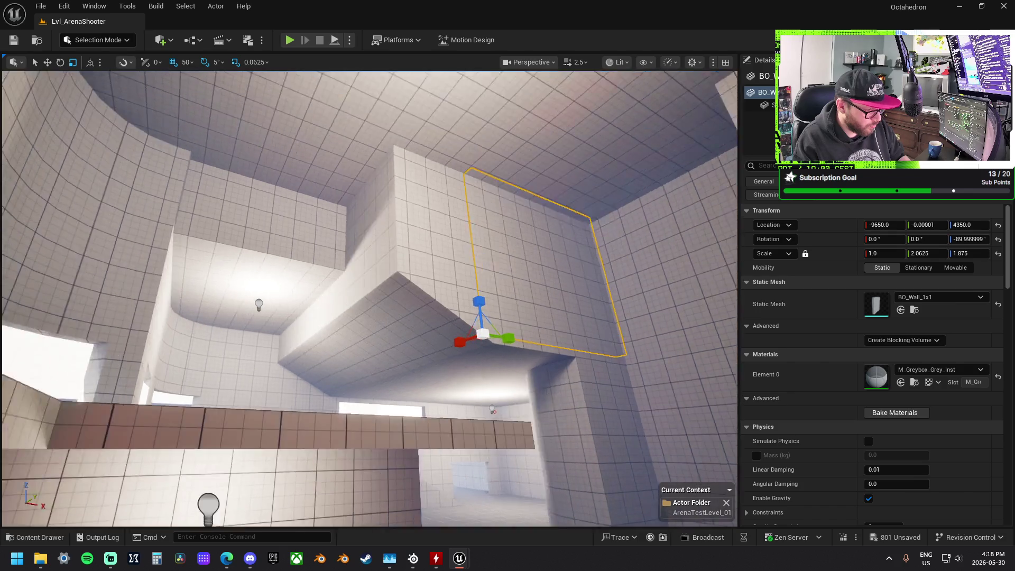
drag(371, 264, 370, 328)
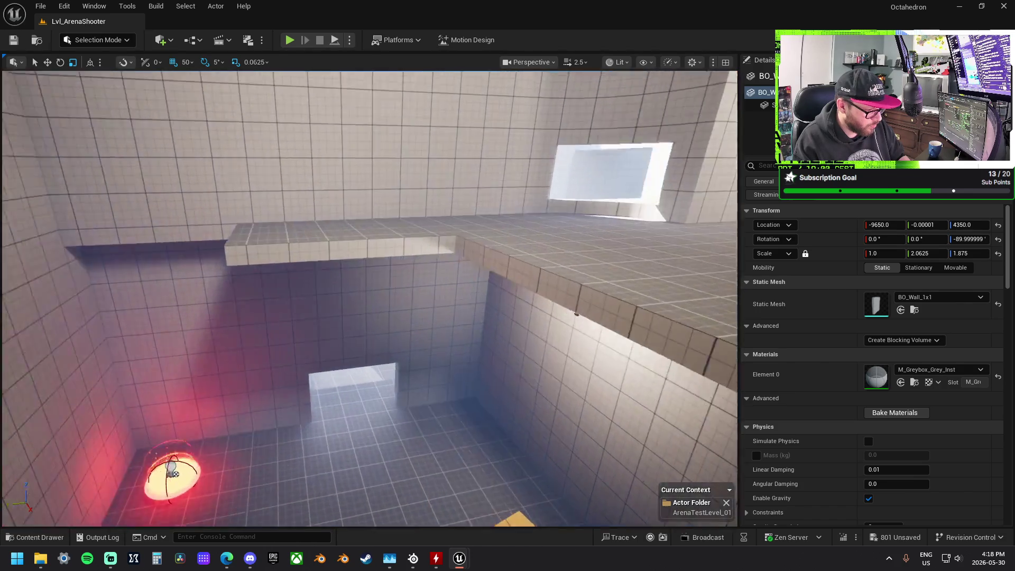
drag(370, 265, 370, 296)
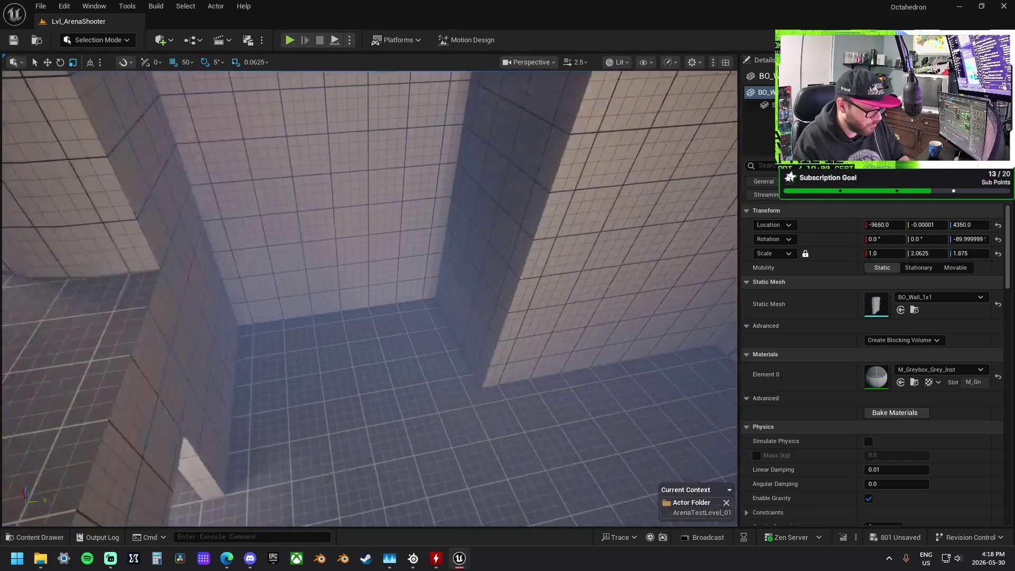
drag(370, 264, 434, 296)
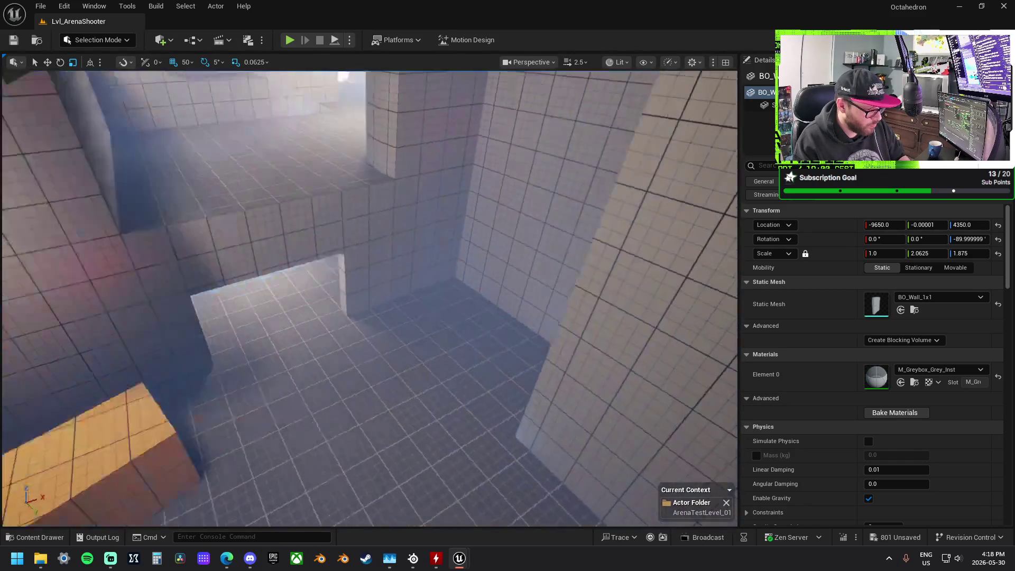
mouse_move(370, 297)
mouse_down()
mouse_move(370, 328)
mouse_move(349, 307)
mouse_up()
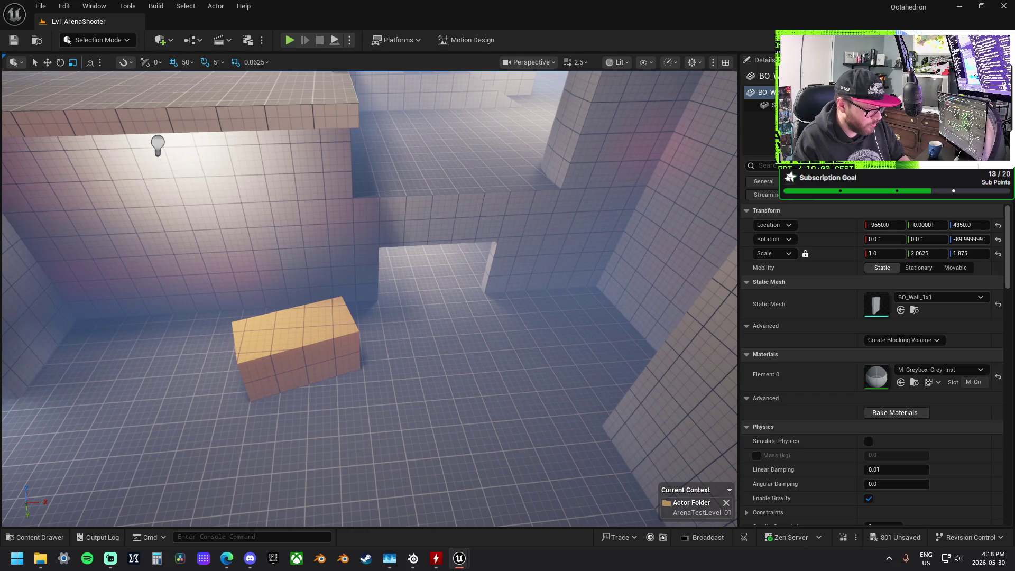
Alt-drag copies of the orange BO_Wall_1x2 cover block across the lower rooms.
click(296, 339)
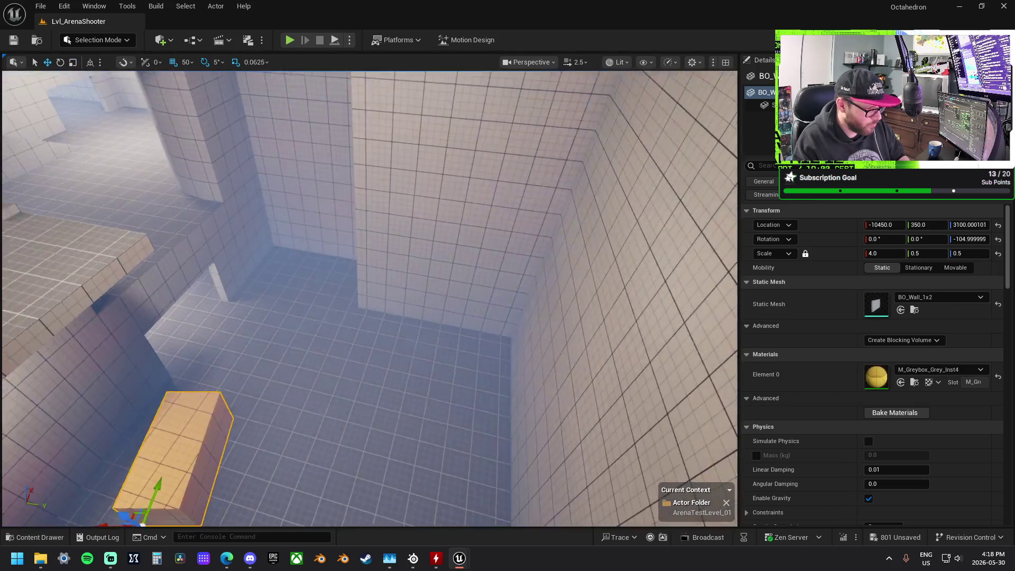
drag(370, 296, 354, 296)
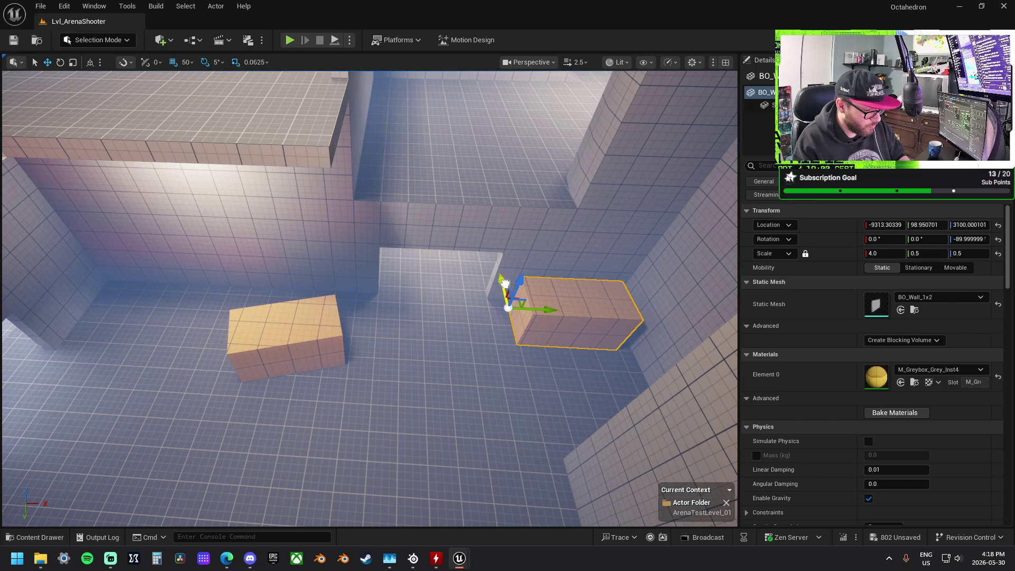
drag(505, 284, 504, 275)
mouse_move(552, 302)
mouse_down()
mouse_move(535, 302)
mouse_move(497, 244)
mouse_move(471, 246)
mouse_move(380, 395)
mouse_up()
mouse_move(232, 462)
mouse_down()
mouse_move(347, 391)
mouse_move(389, 317)
mouse_move(404, 312)
mouse_move(419, 341)
mouse_move(592, 468)
mouse_up()
drag(471, 454, 423, 396)
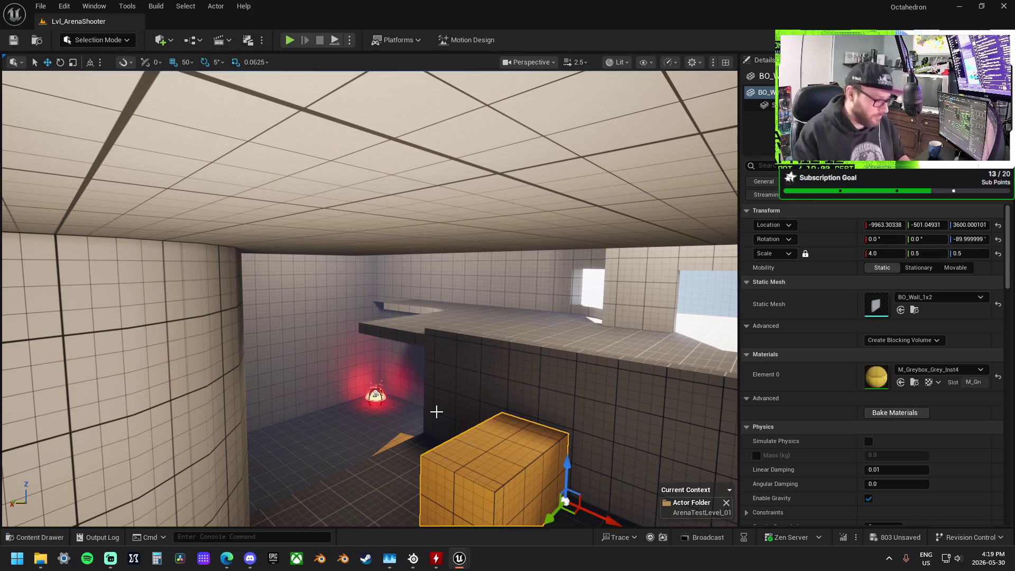
Place one BO_Wall_1x2 copy on the raised ledge at -10463, 199, Z 4000.
mouse_move(424, 400)
mouse_down()
mouse_move(423, 462)
mouse_move(476, 302)
mouse_move(394, 209)
mouse_move(349, 272)
mouse_move(356, 306)
mouse_move(369, 261)
mouse_up()
mouse_move(307, 237)
mouse_down()
mouse_move(133, 236)
mouse_move(222, 248)
mouse_up()
mouse_move(361, 234)
mouse_down()
mouse_move(370, 222)
mouse_move(360, 235)
mouse_up()
drag(423, 256, 400, 255)
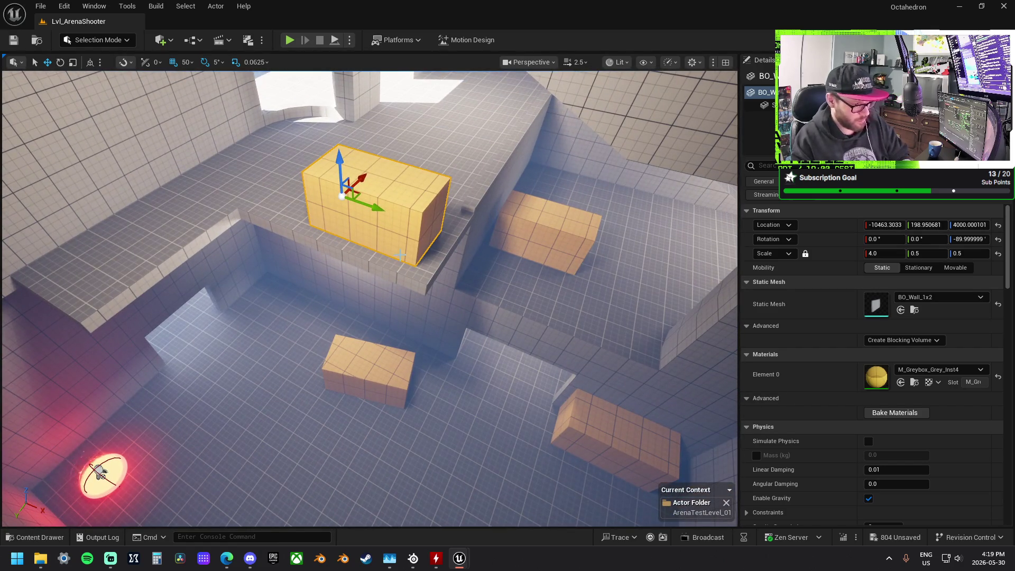
drag(386, 140, 386, 153)
scroll(366, 243, down, 10)
mouse_move(370, 296)
mouse_down()
mouse_move(312, 313)
mouse_move(308, 277)
mouse_move(466, 262)
mouse_move(478, 281)
mouse_up()
Move the Player Start onto the arena ledge at -11150, -3350, 3850 and start Play-in-Editor.
click(494, 276)
scroll(494, 276, down, 10)
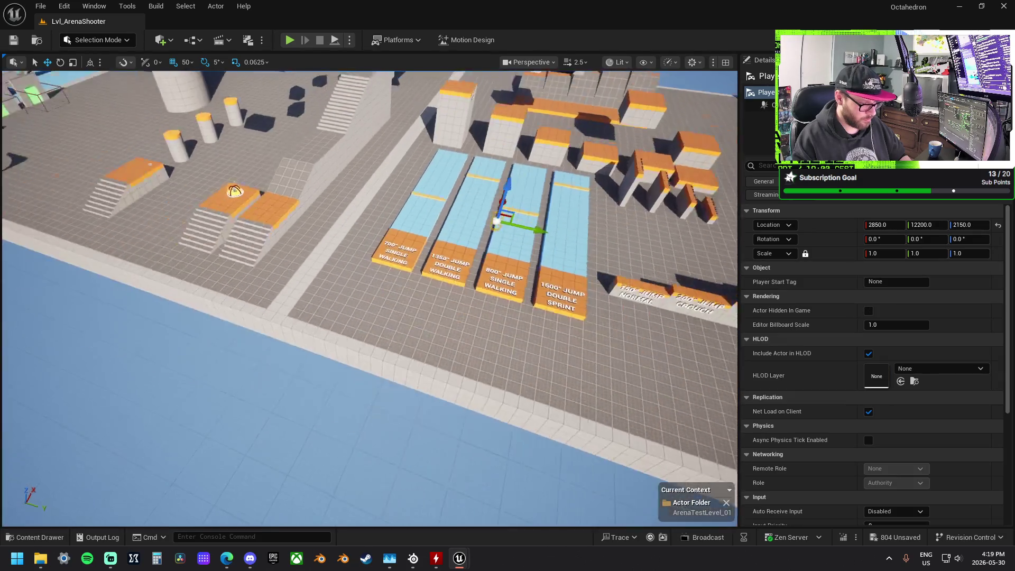
scroll(494, 276, down, 2)
mouse_move(537, 325)
mouse_down()
mouse_move(306, 284)
mouse_move(253, 226)
mouse_move(267, 217)
mouse_up()
key(f)
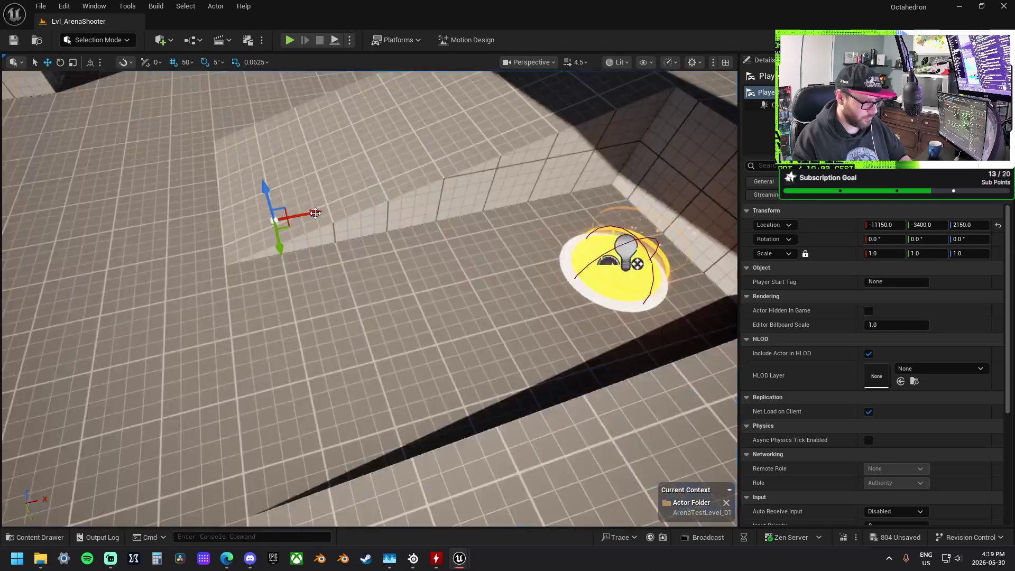
scroll(315, 212, down, 5)
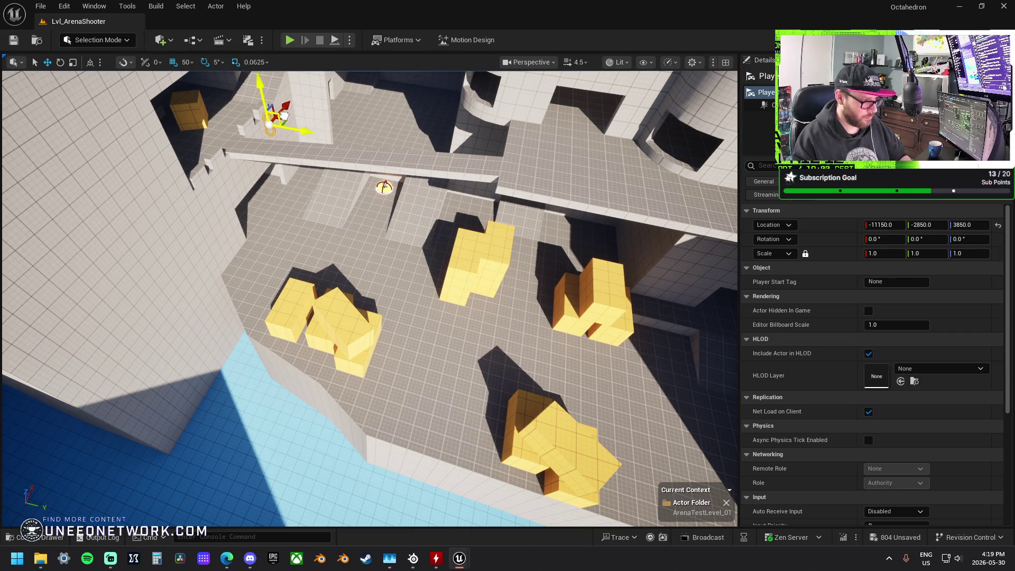
drag(384, 187, 698, 479)
drag(370, 296, 402, 296)
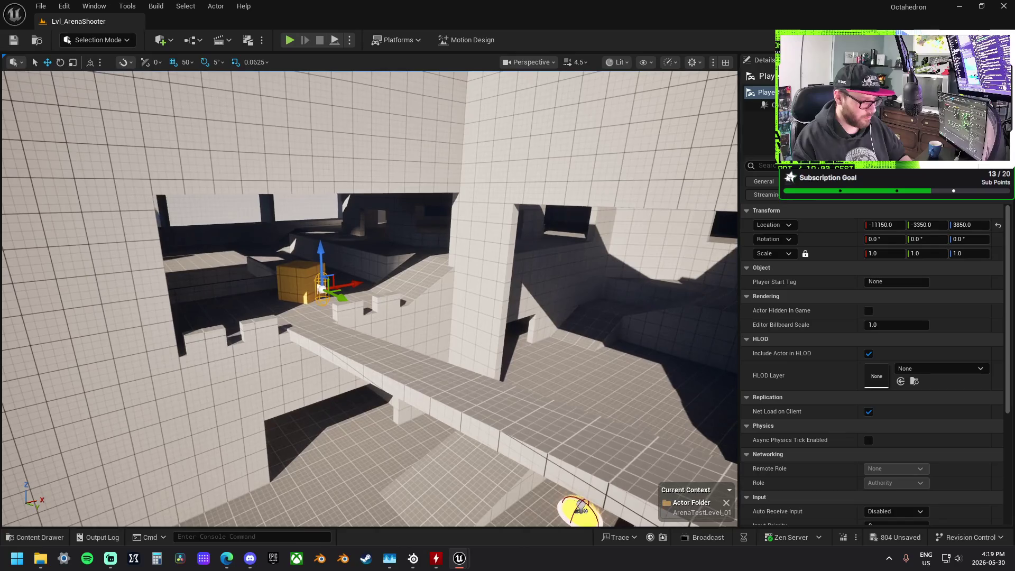
click(289, 41)
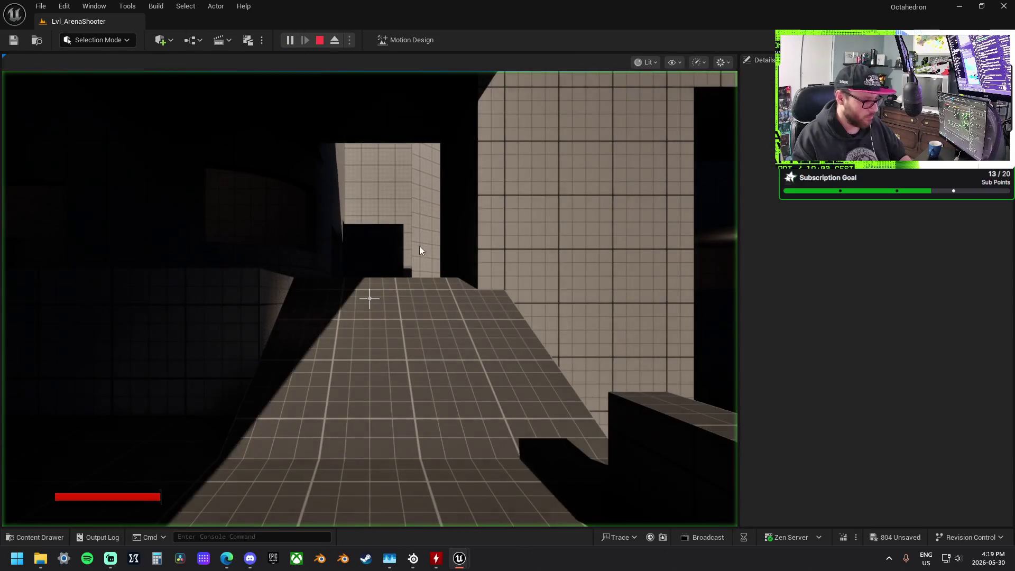
key(w)
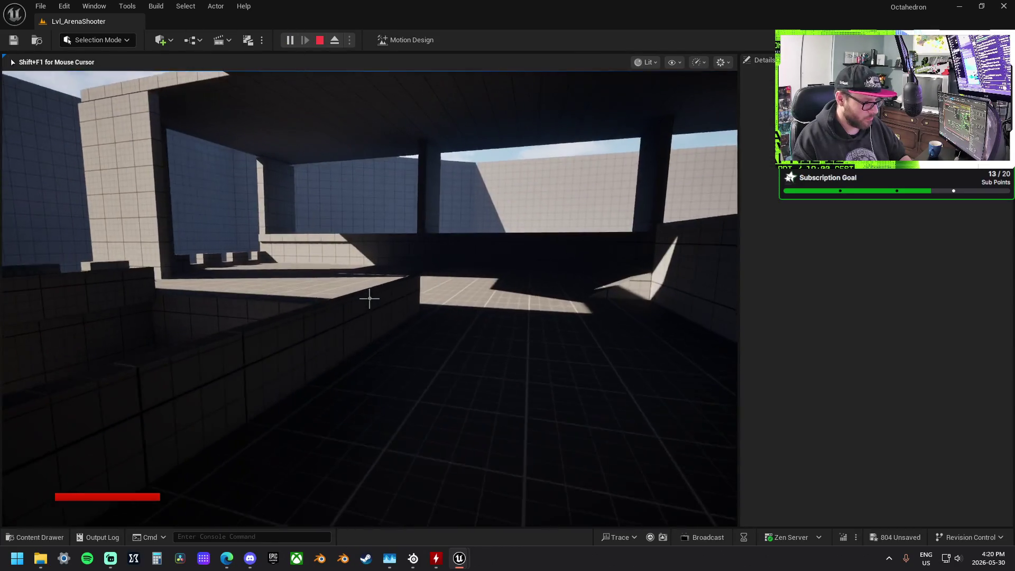
key(w)
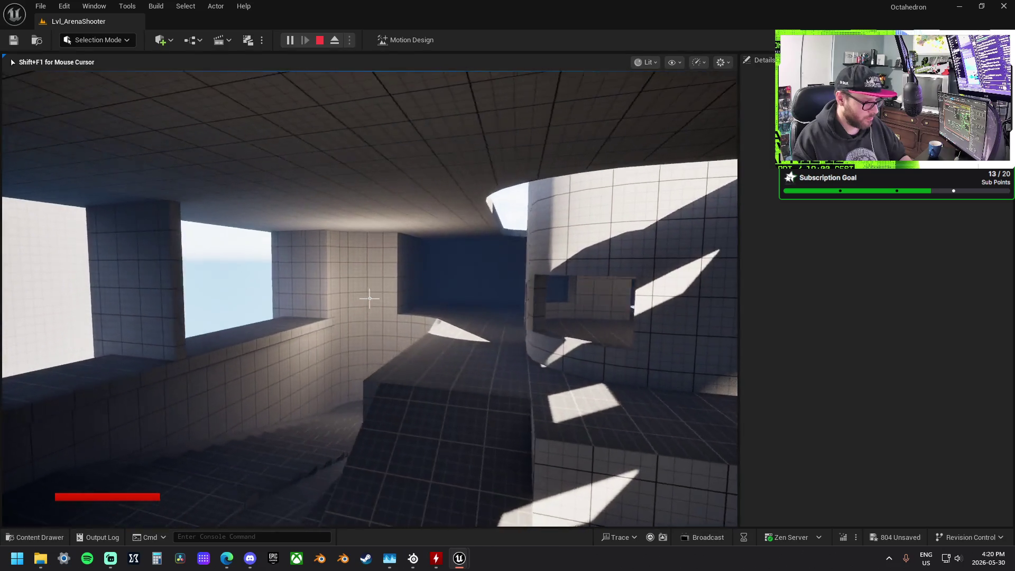
key(w)
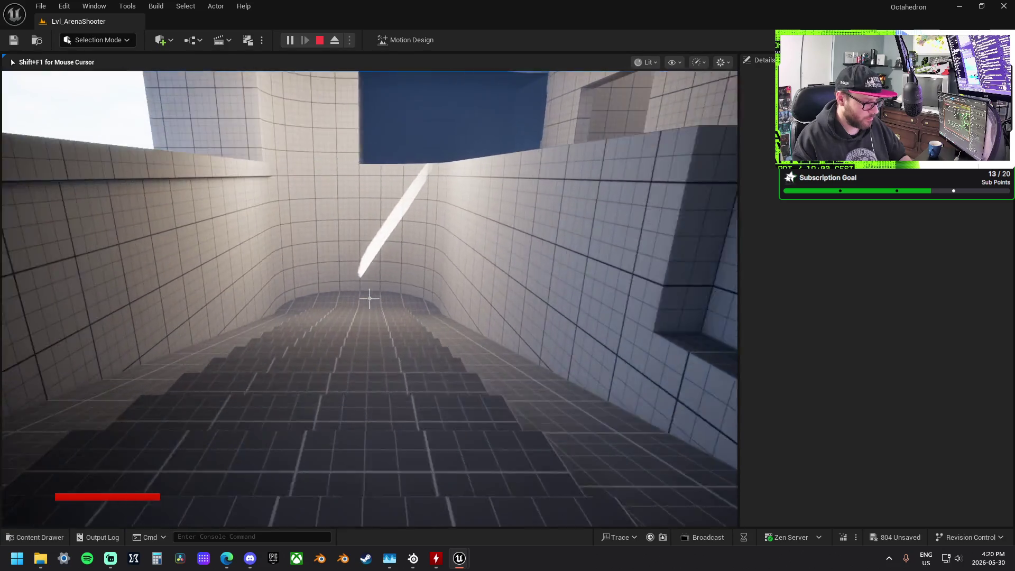
key(w)
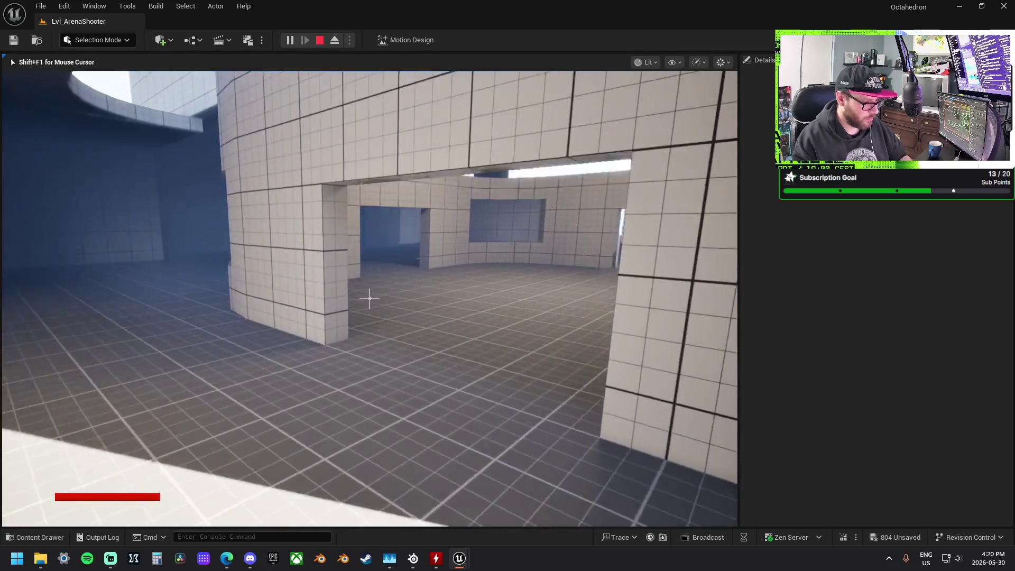
key(w)
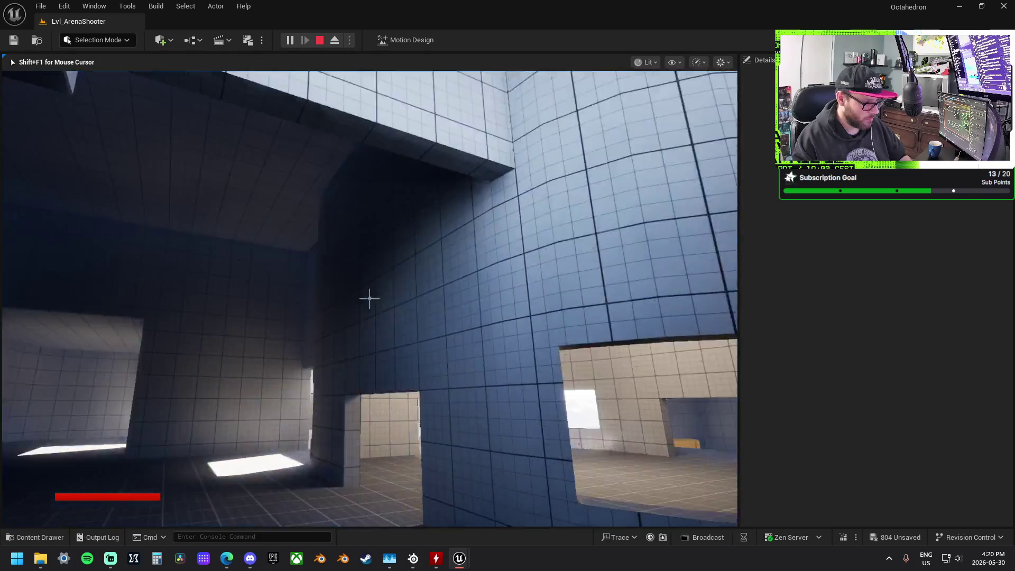
key(w)
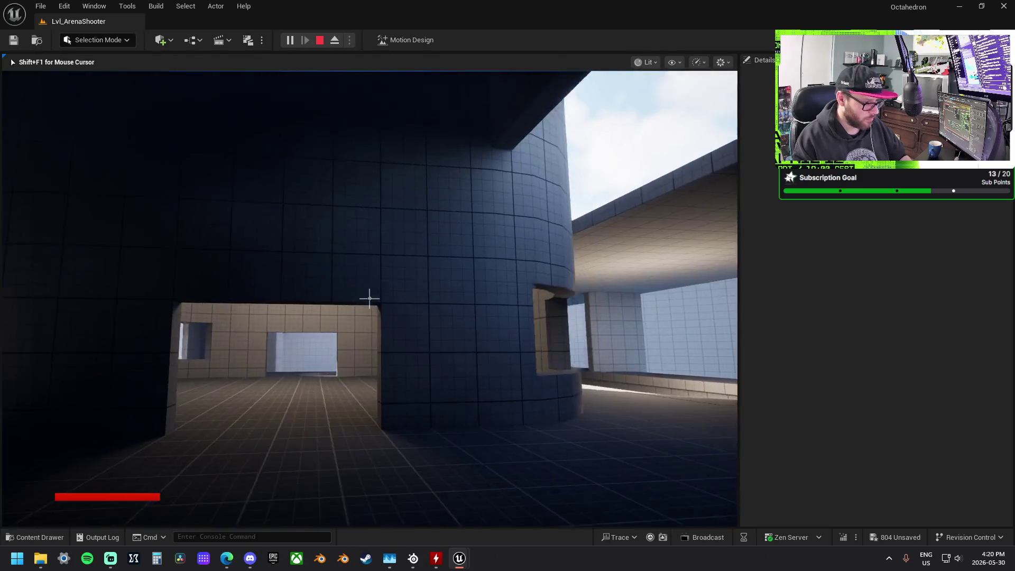
key(w)
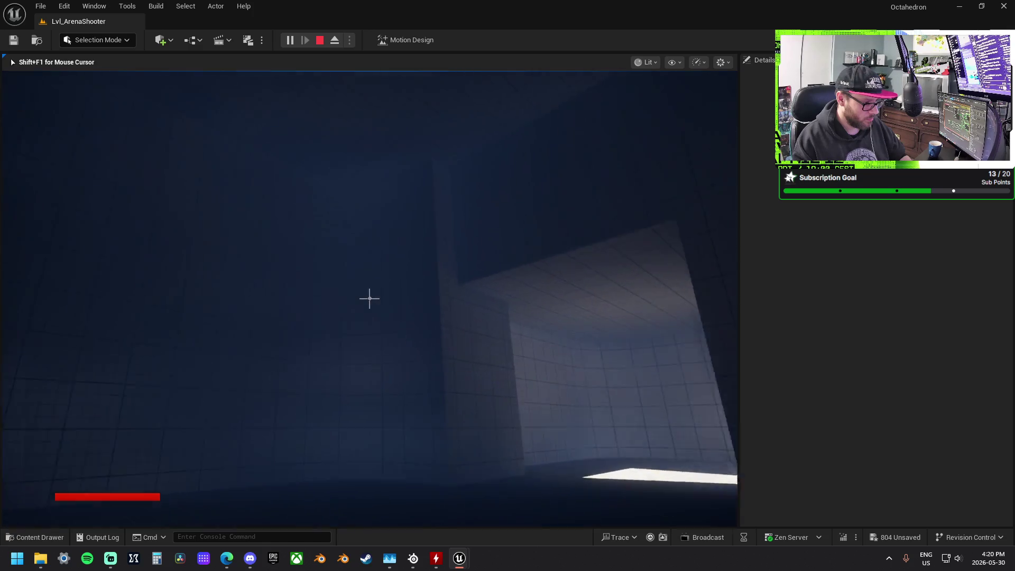
key(w)
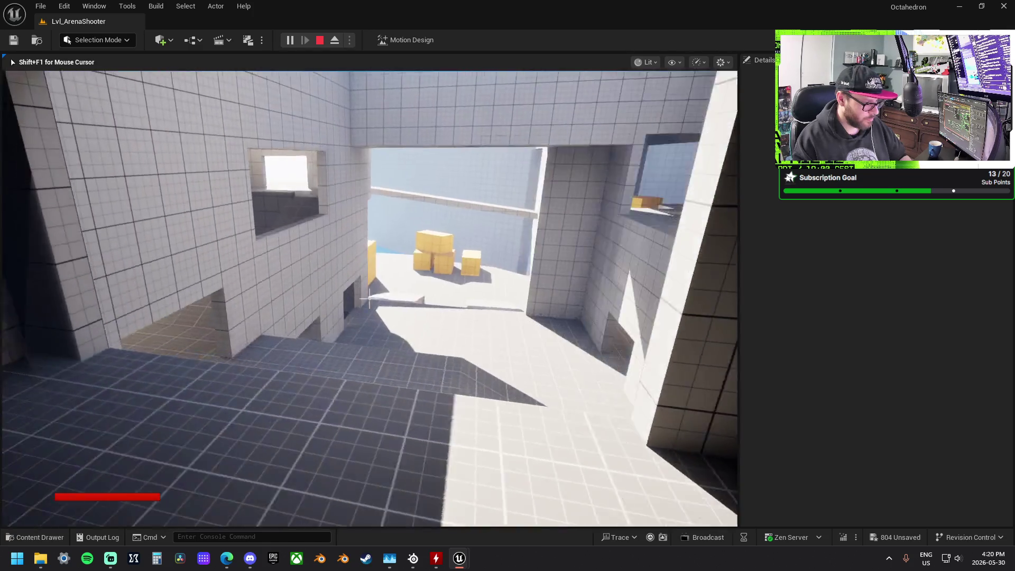
key(w)
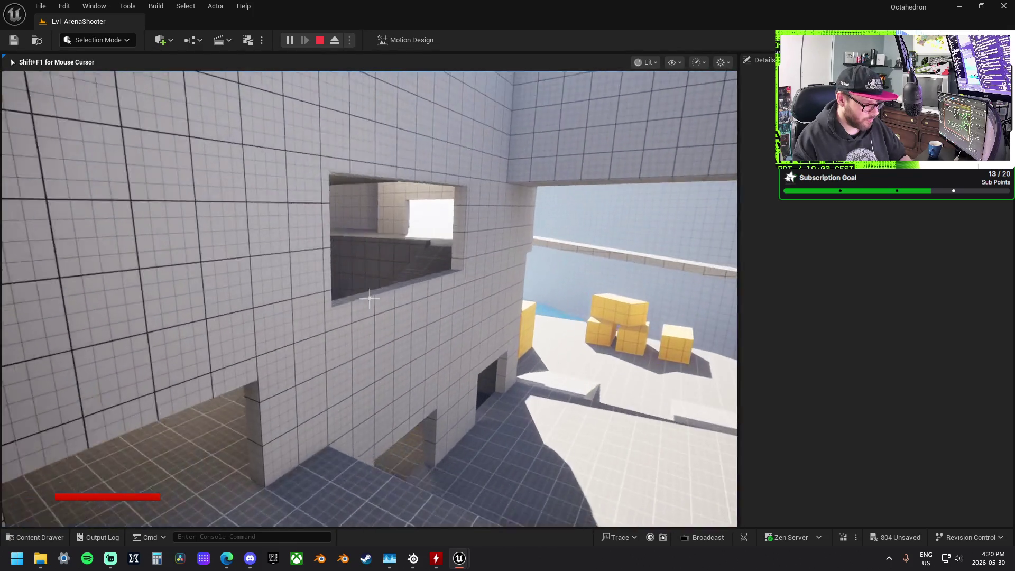
key(w)
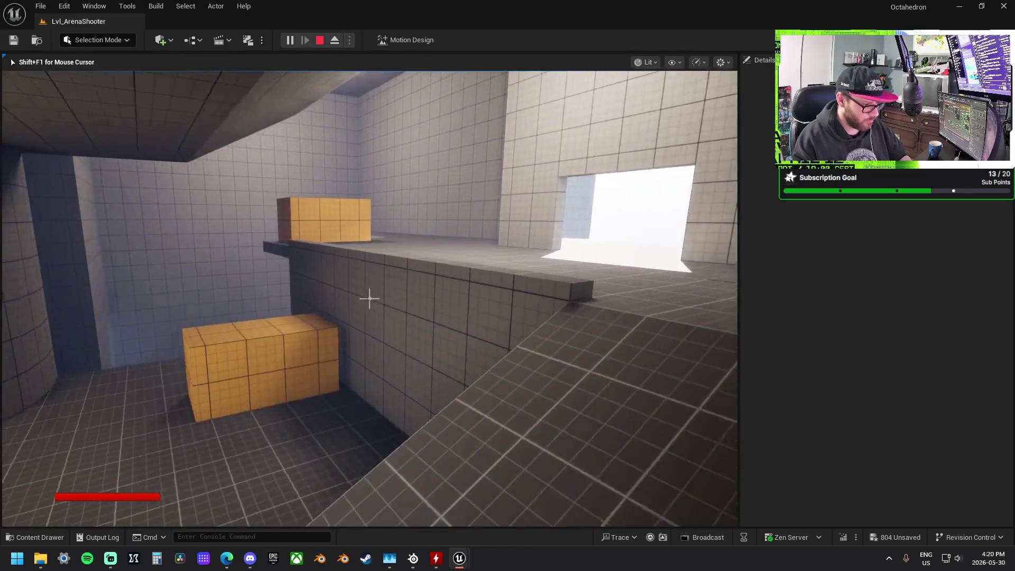
key(w)
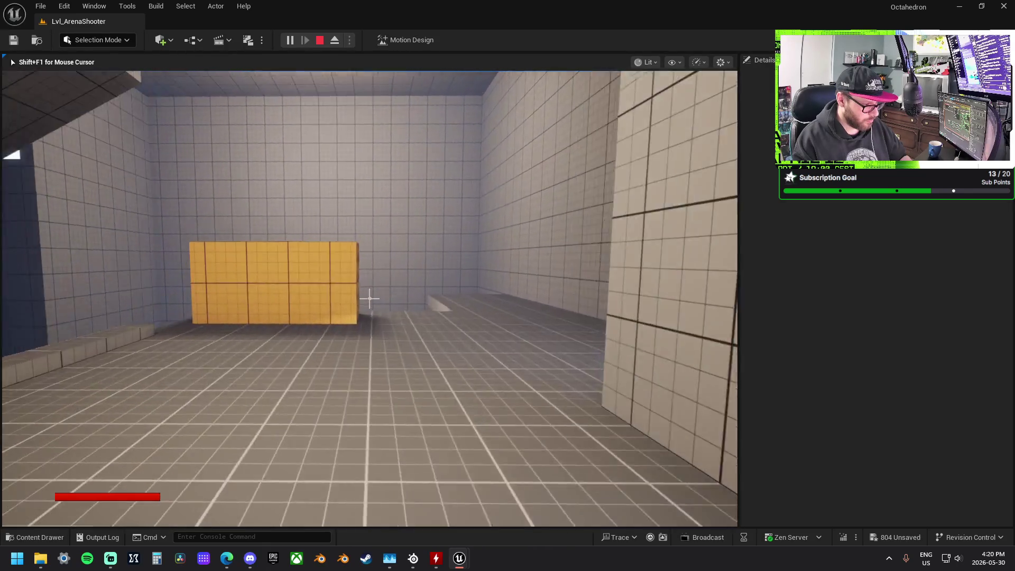
key(w)
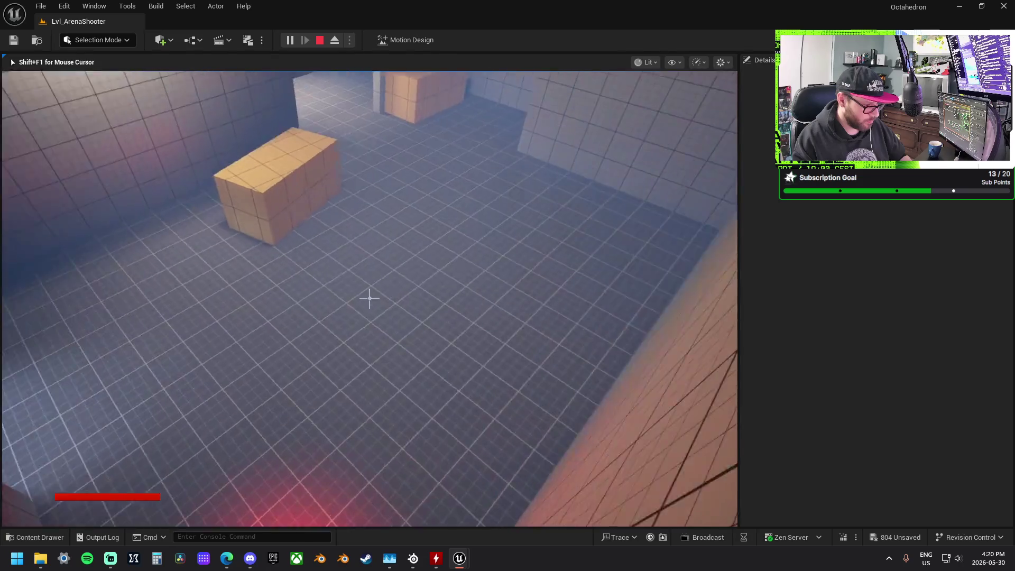
key(w)
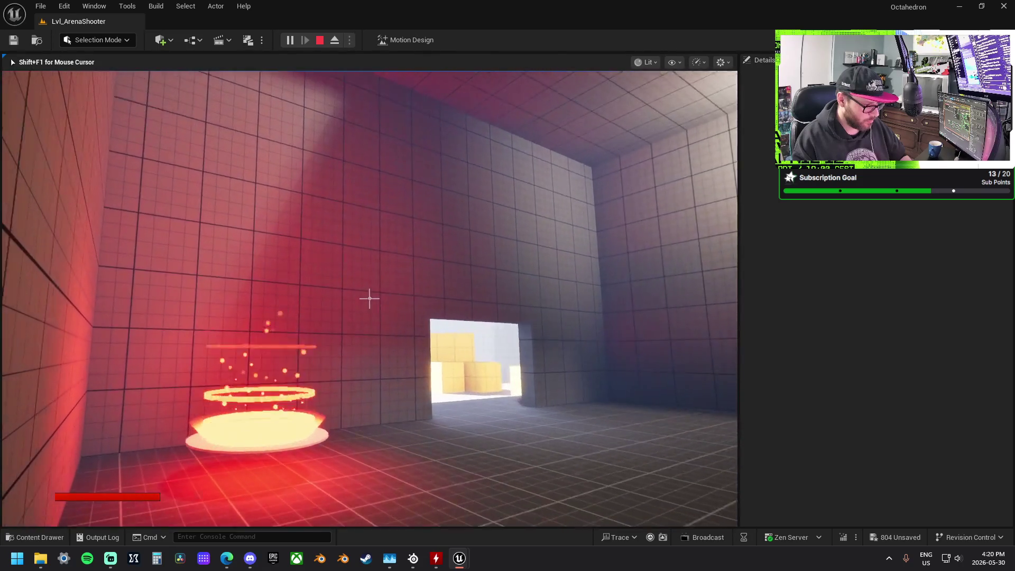
key(w)
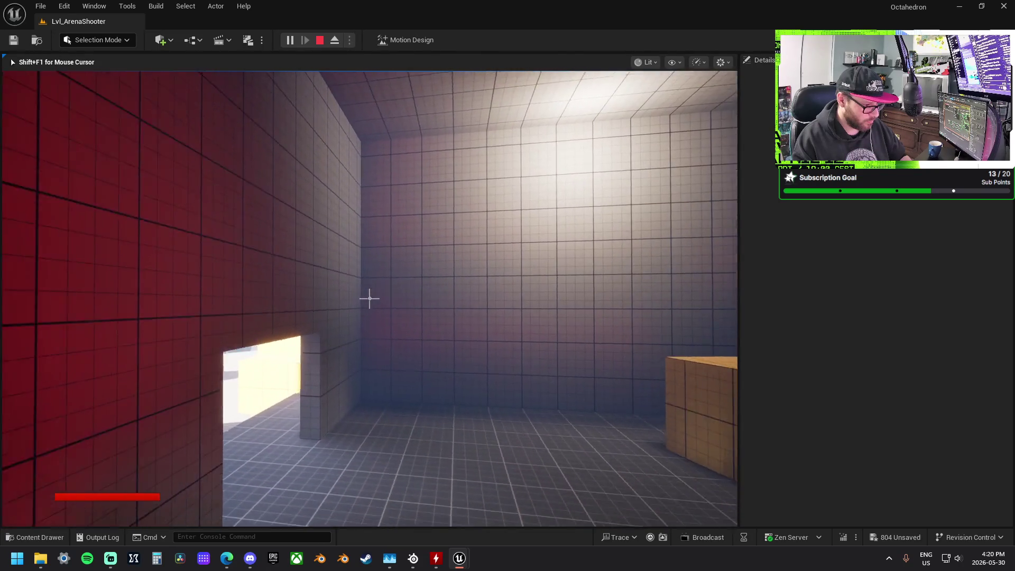
key(w)
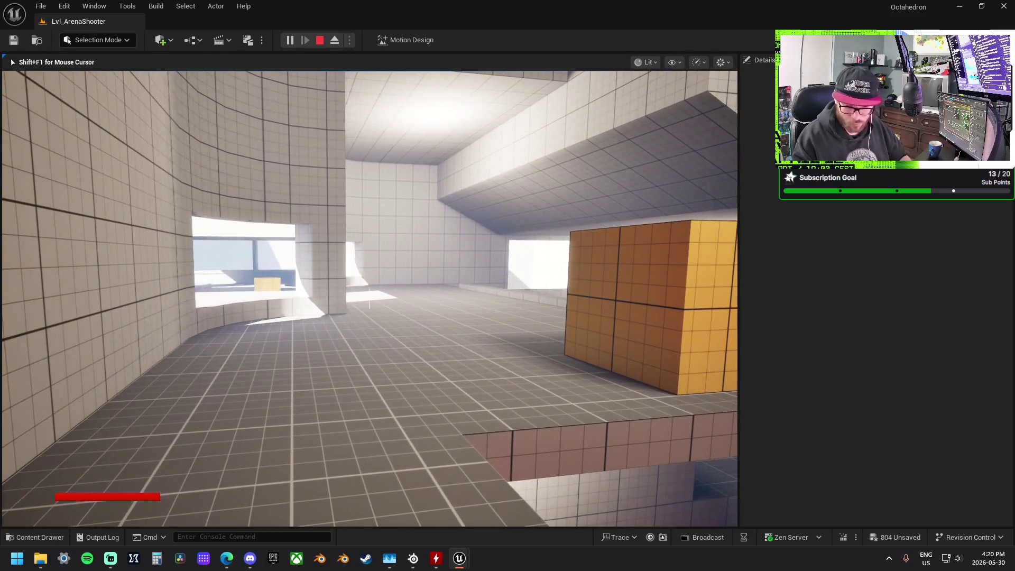
key(w)
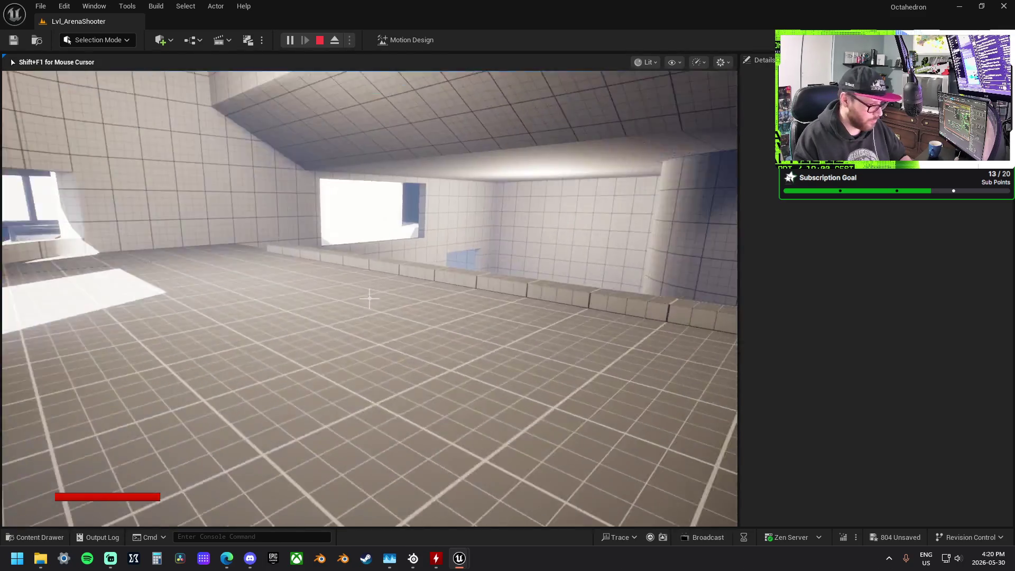
key(w)
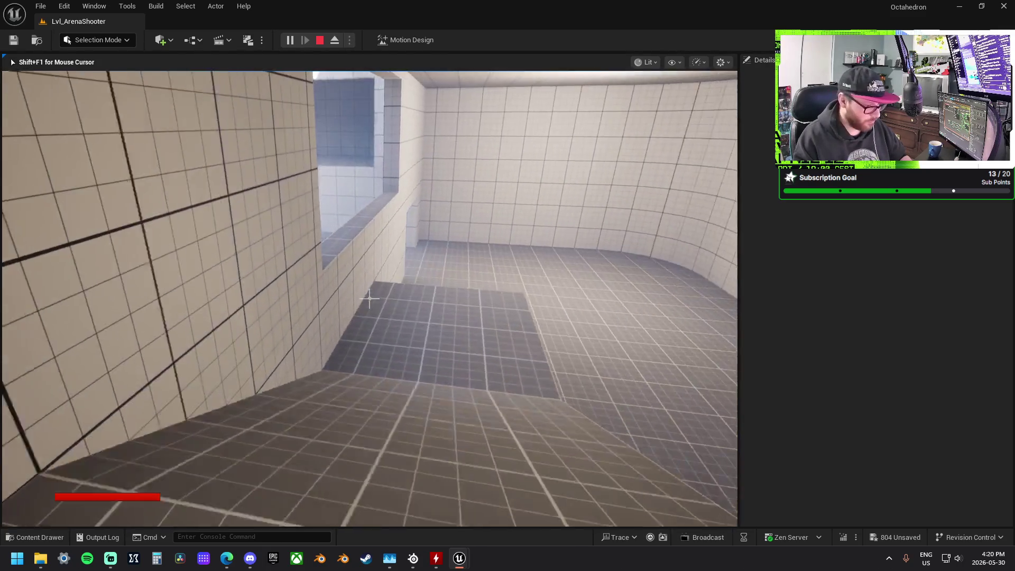
key(w)
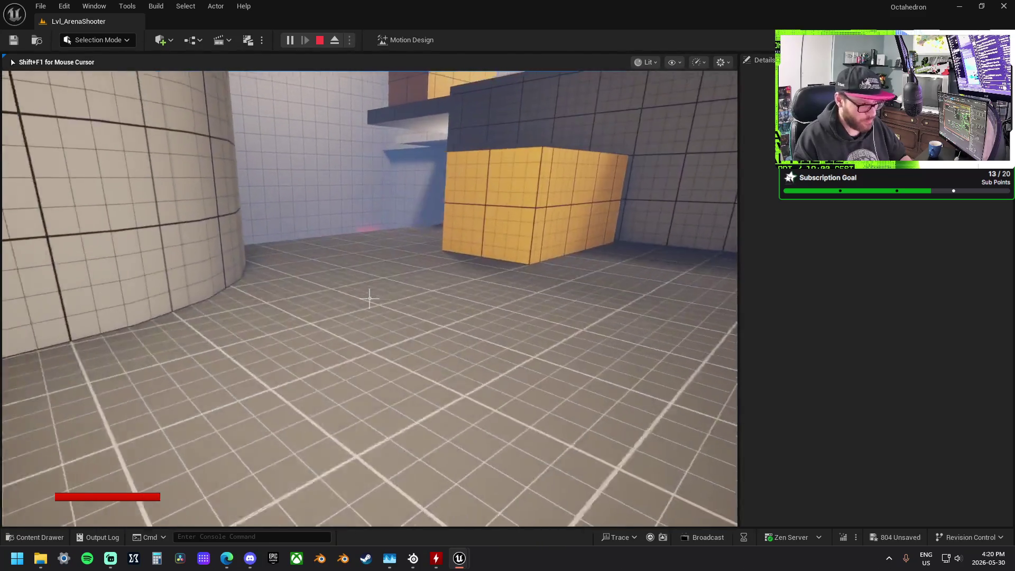
key(w)
key(w)
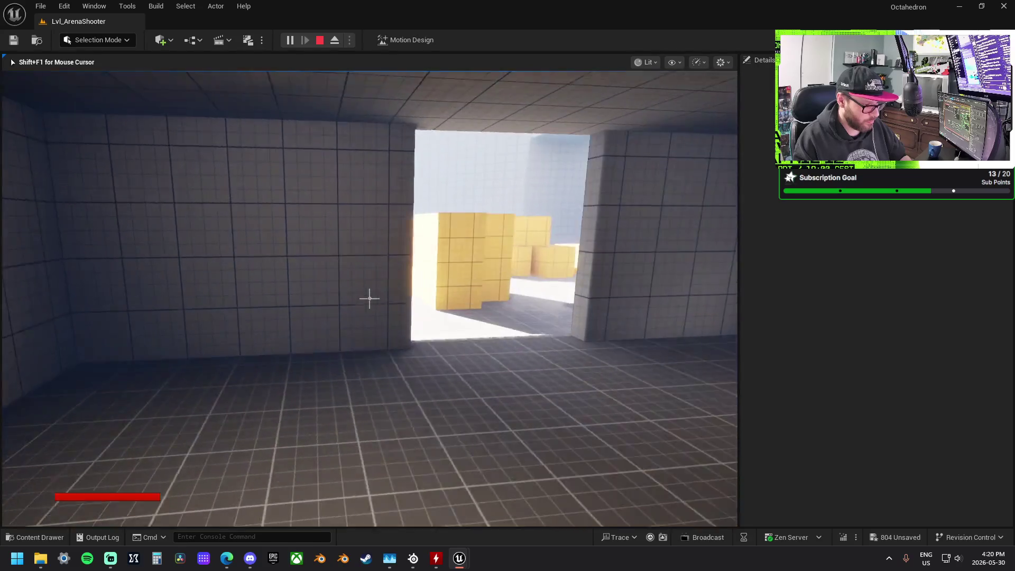
key(w)
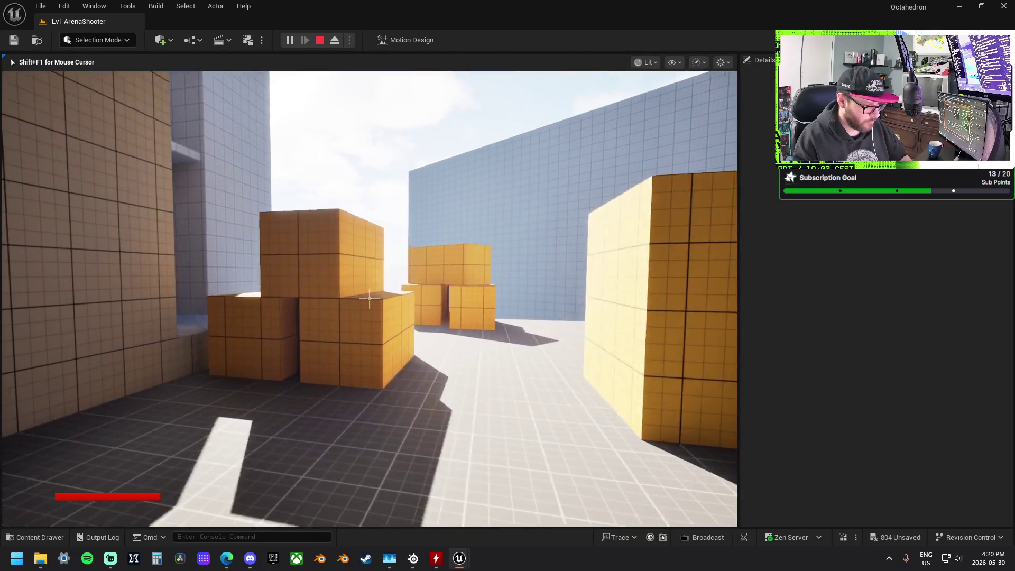
key(w)
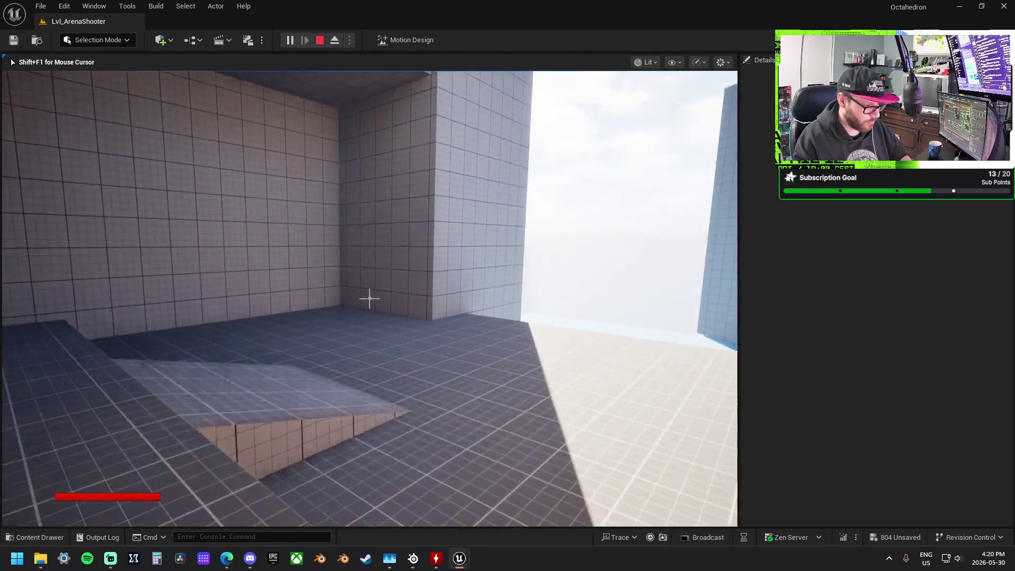
key(w)
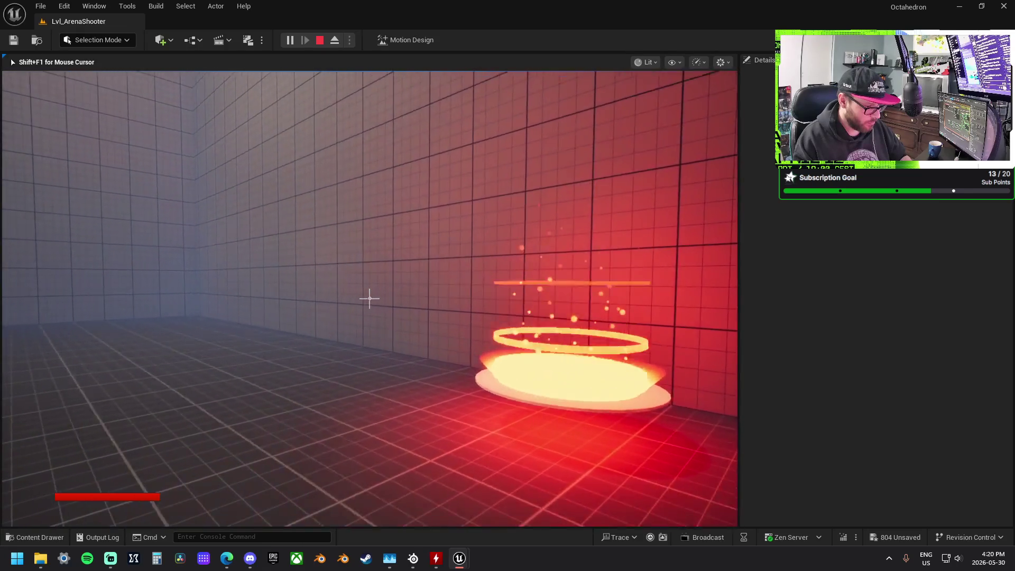
mouse_move(370, 299)
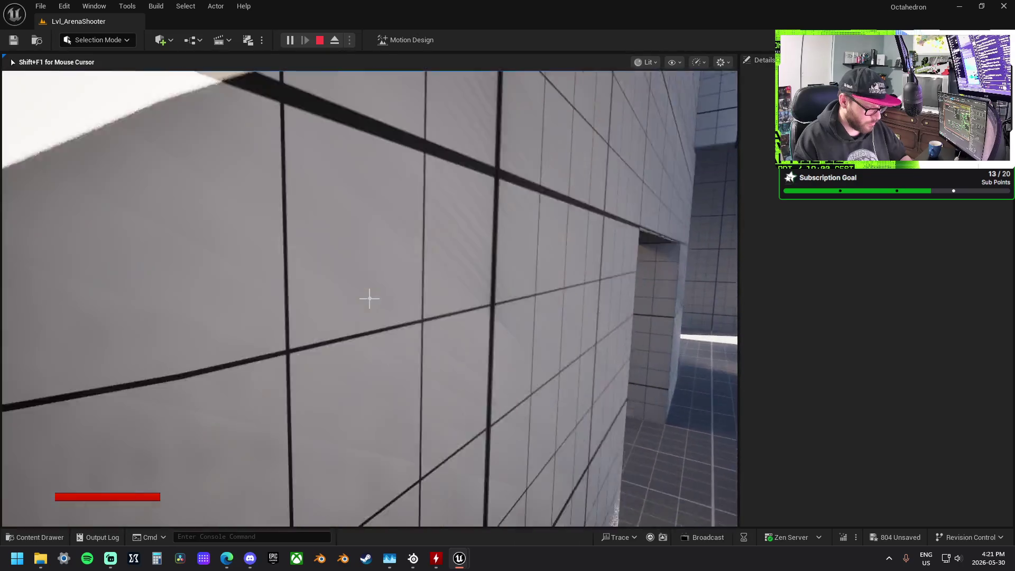
key(w)
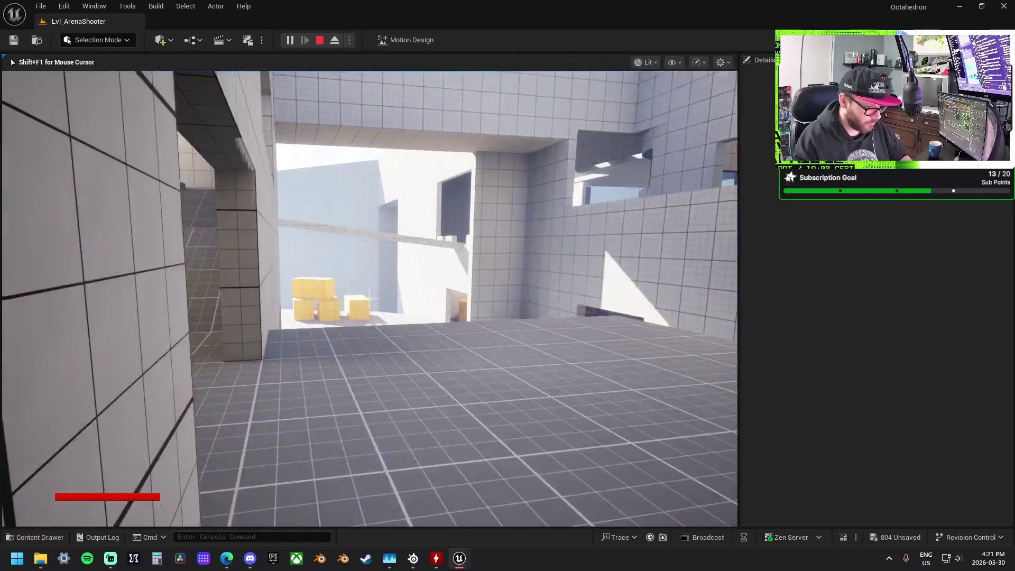
key(w)
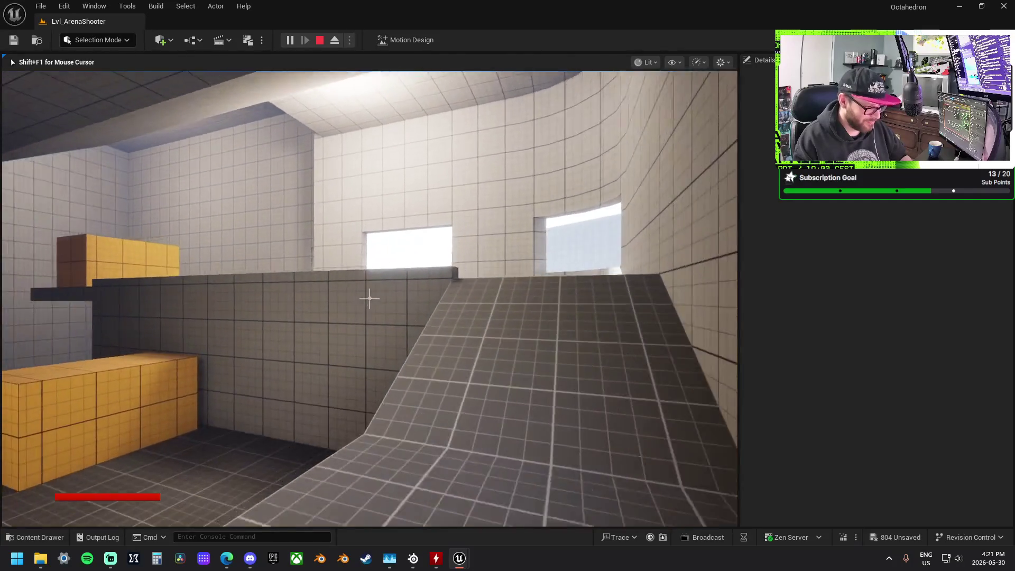
key(w)
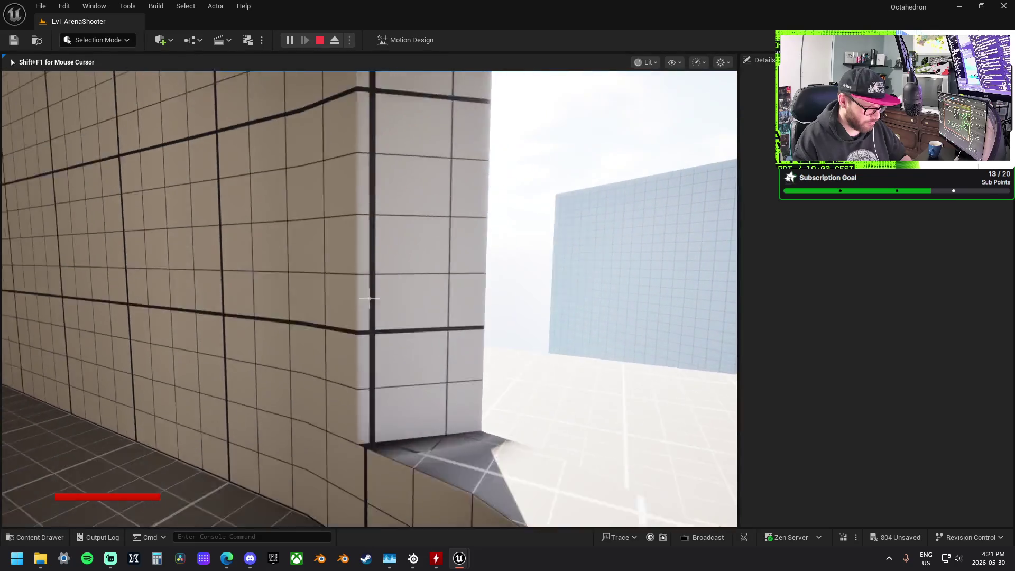
key(w)
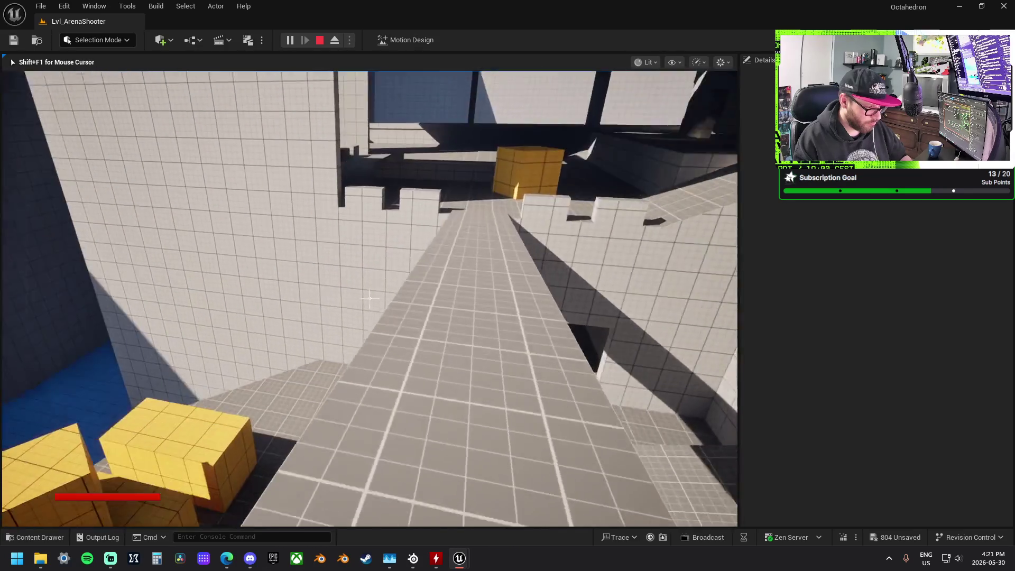
key(w)
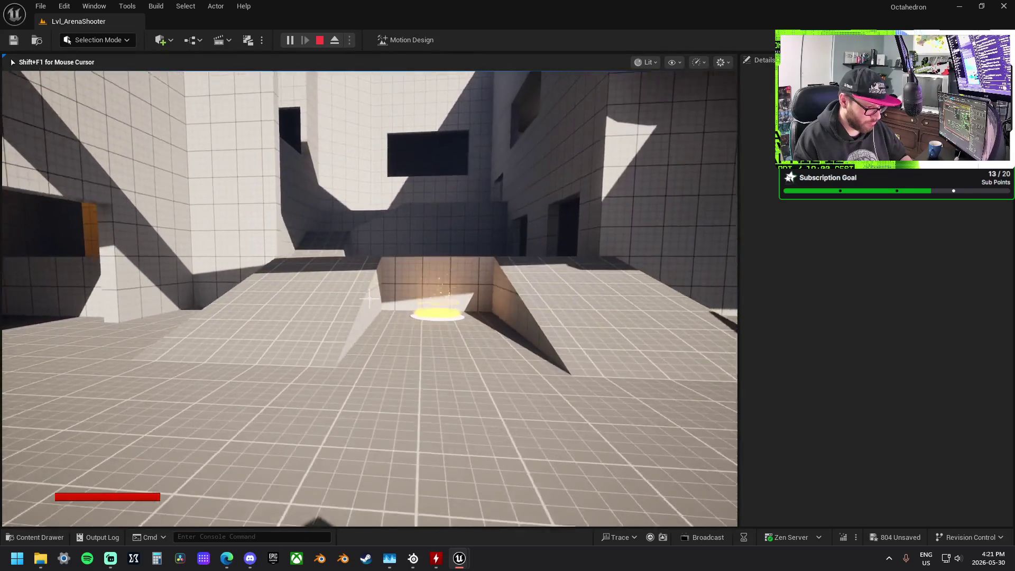
key(w)
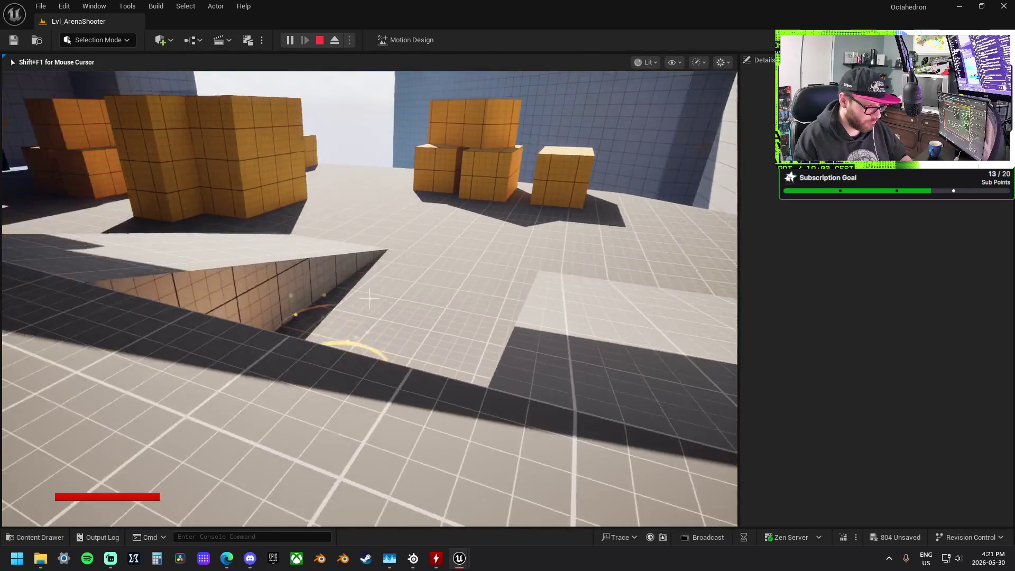
key(w)
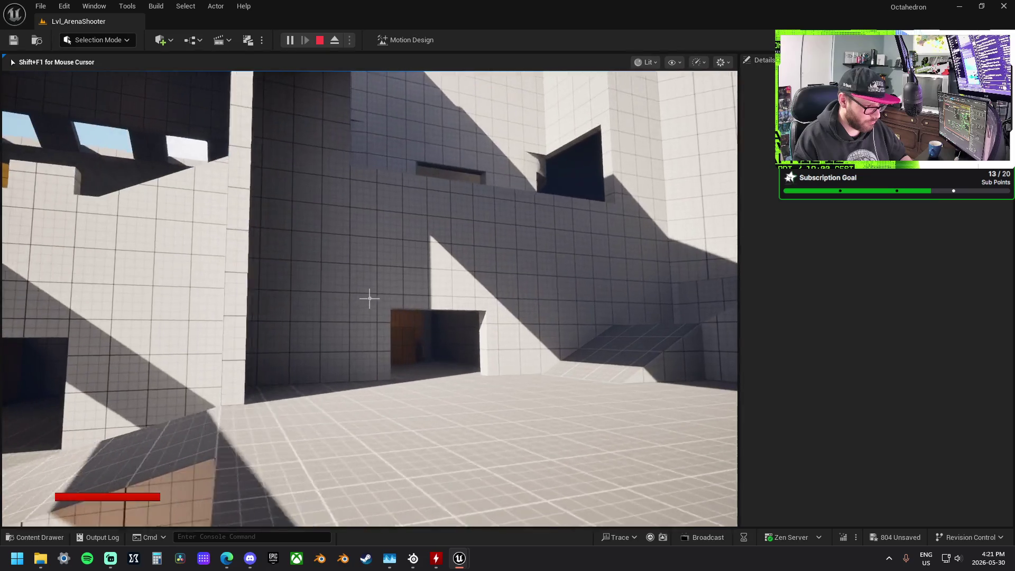
key(w)
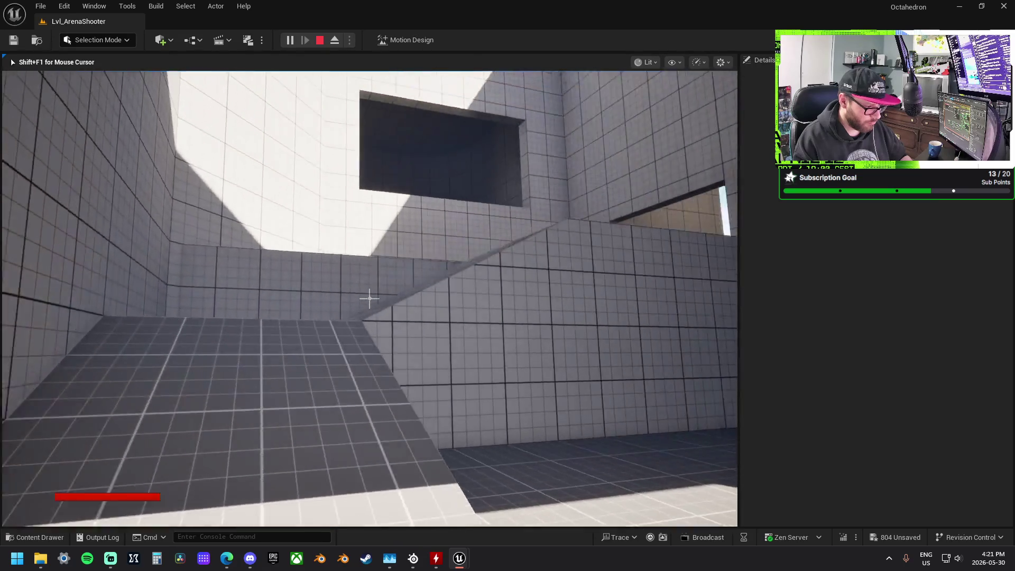
key(w)
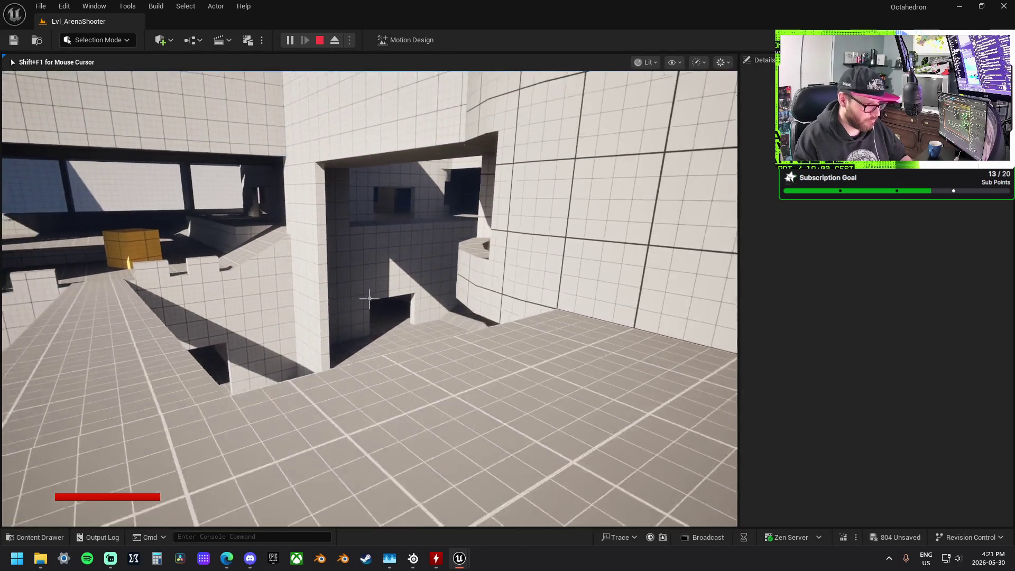
key(w)
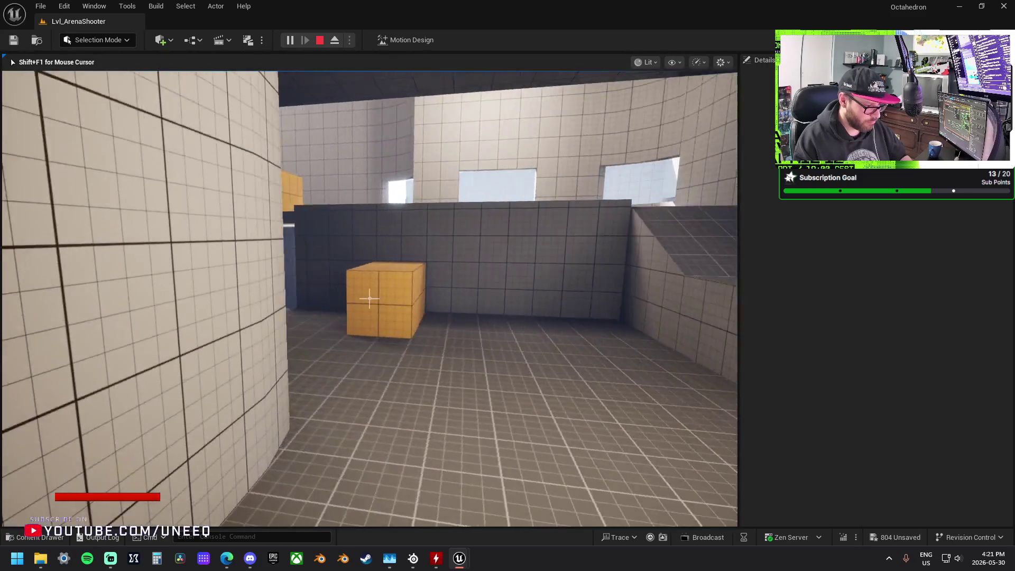
key(w)
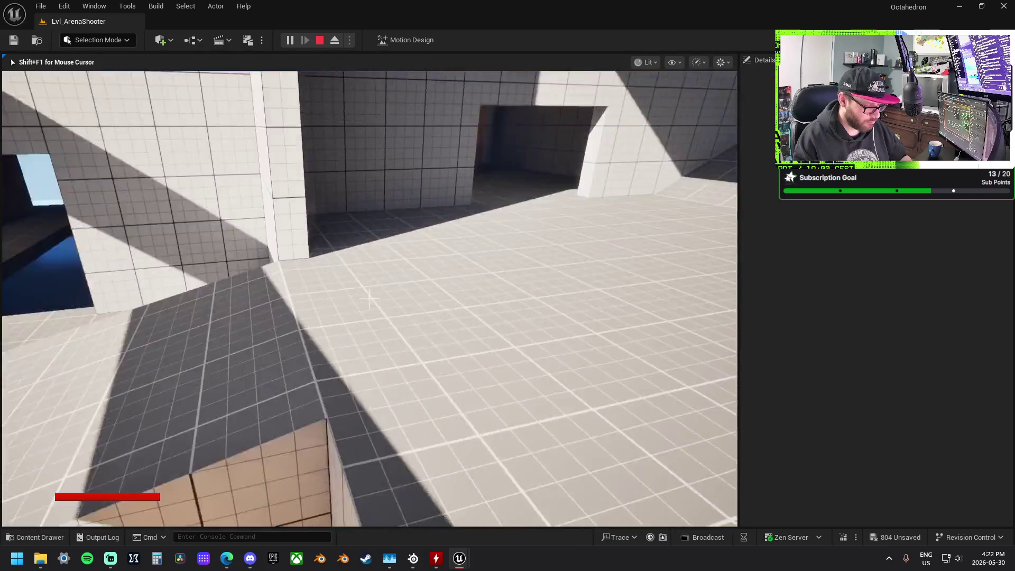
key(w)
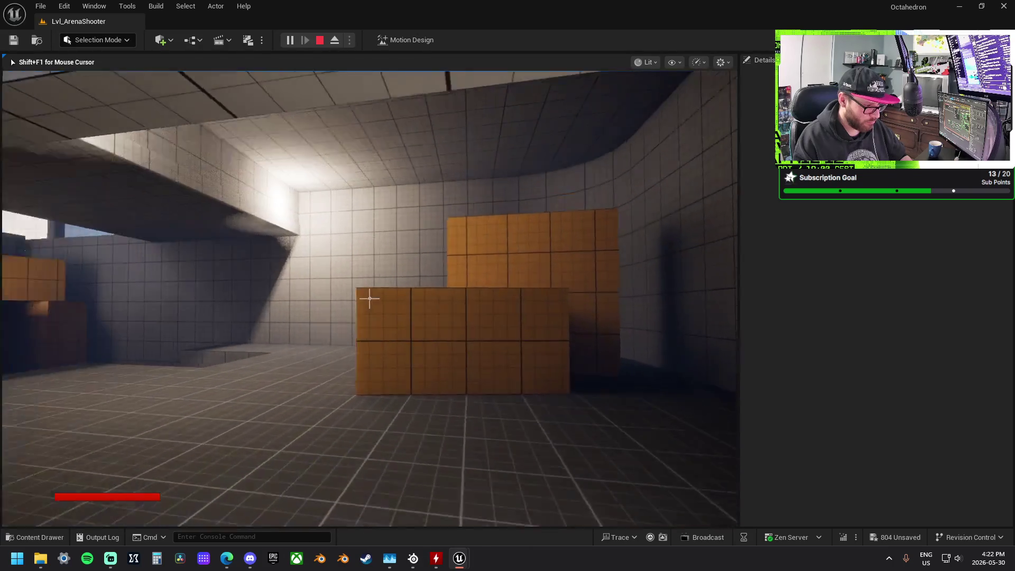
key(w)
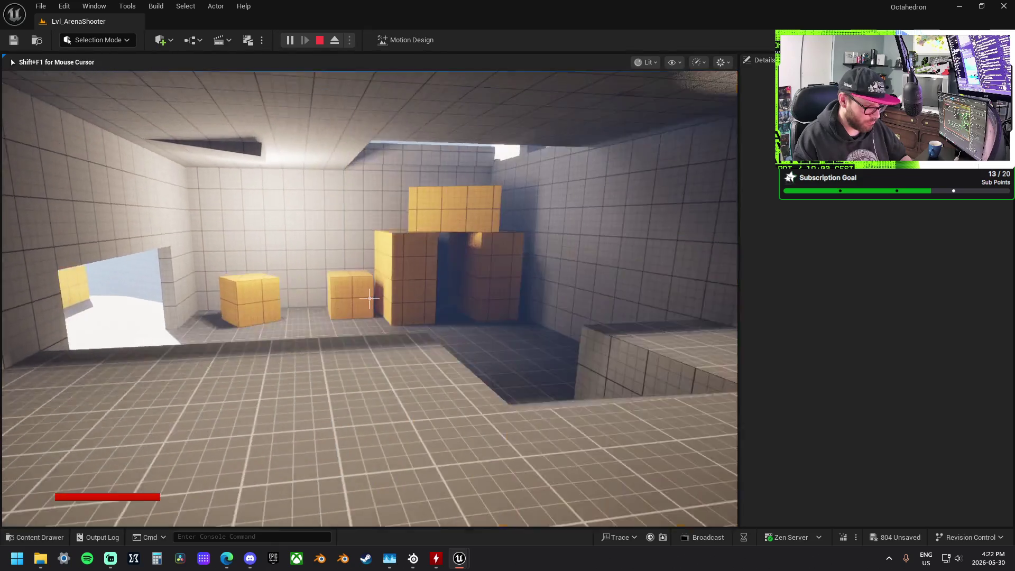
key(w)
key(w)
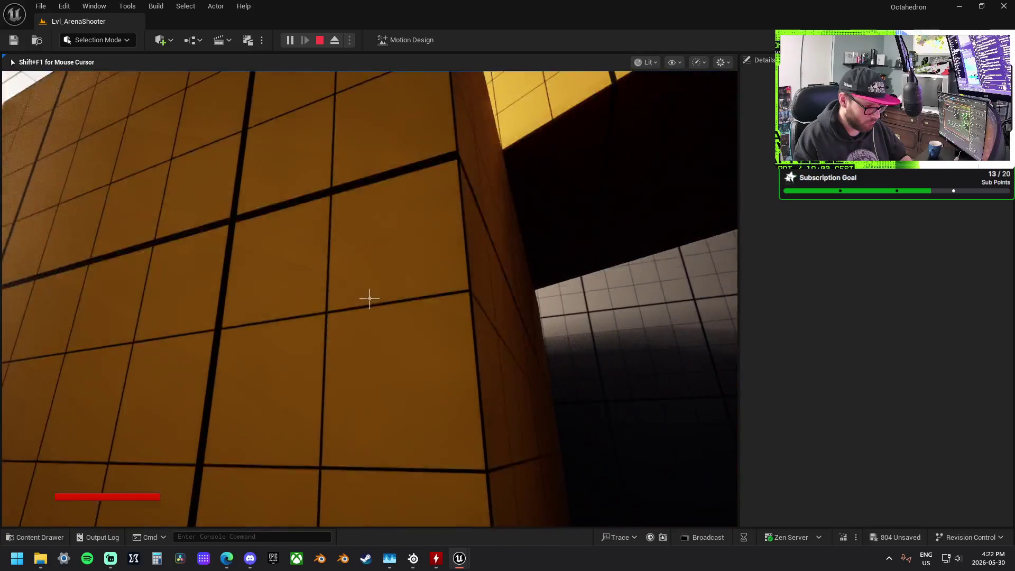
key(space)
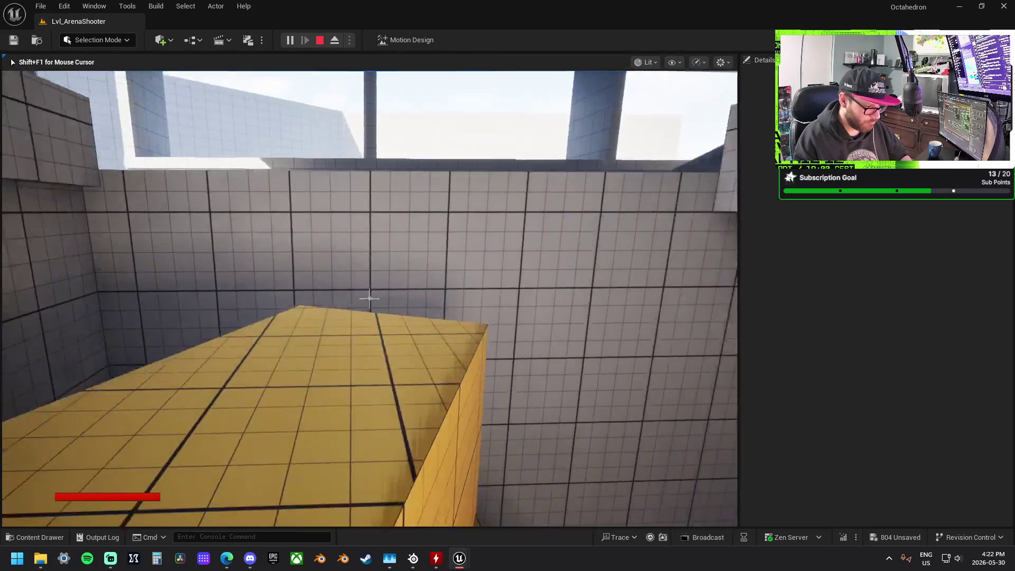
key(w)
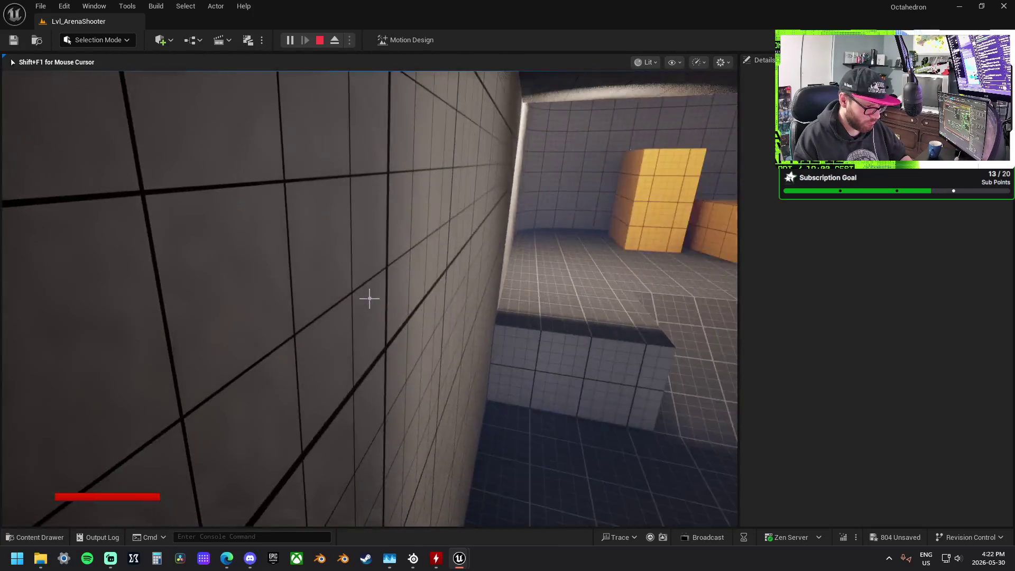
key(space)
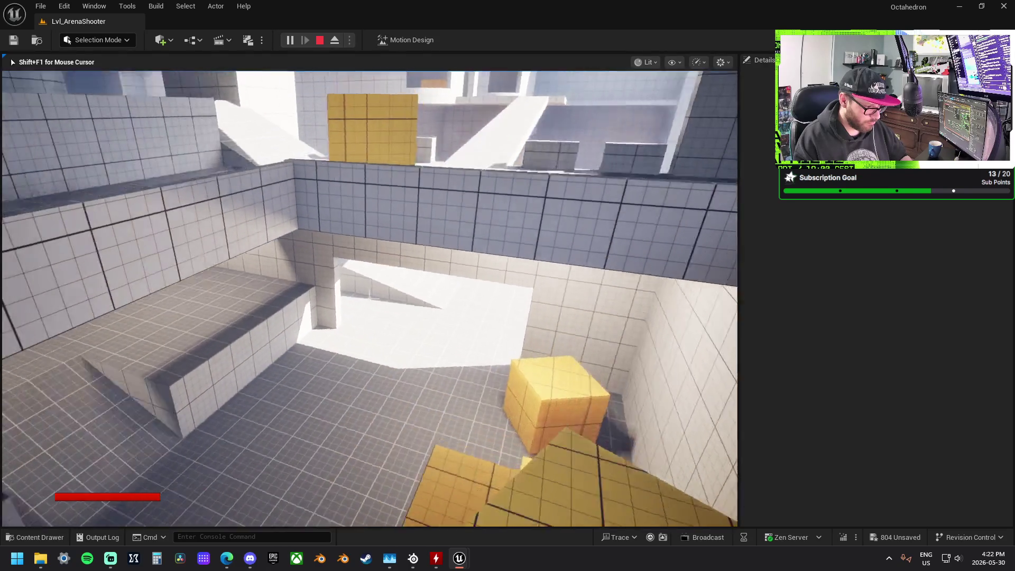
key(w)
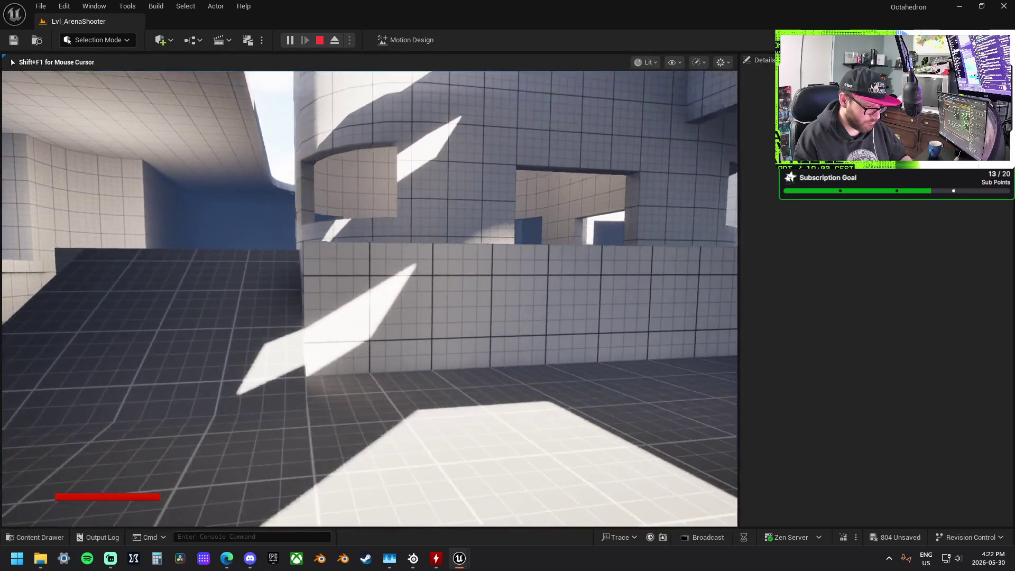
key(w)
key(w)
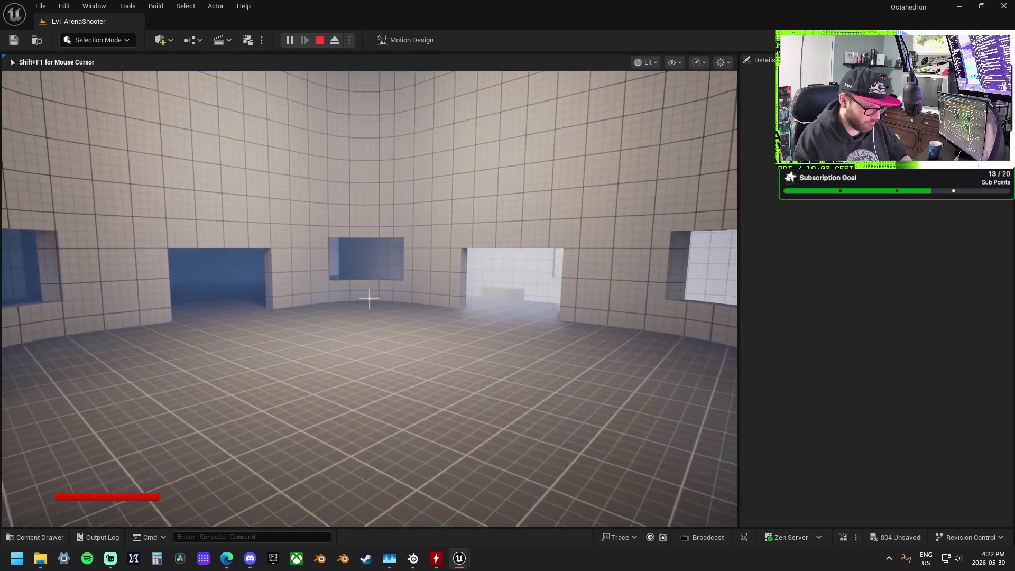
key(w)
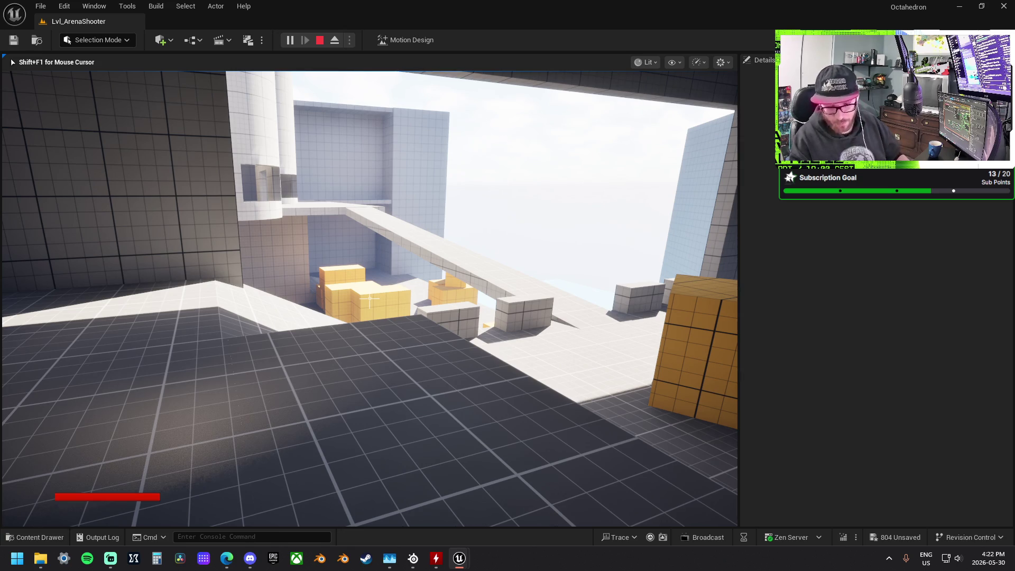
key(w)
key(w)
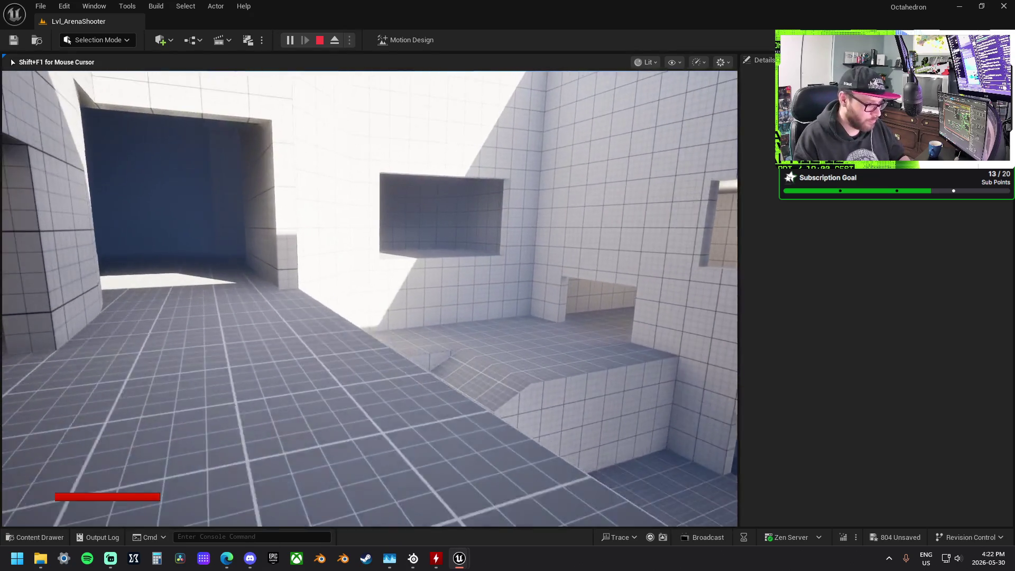
key(w)
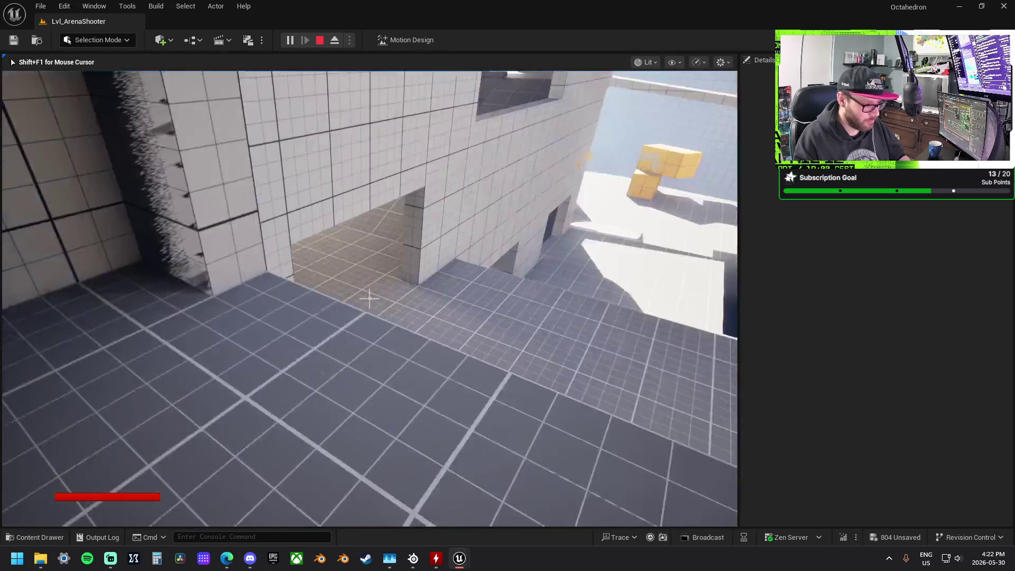
key(w)
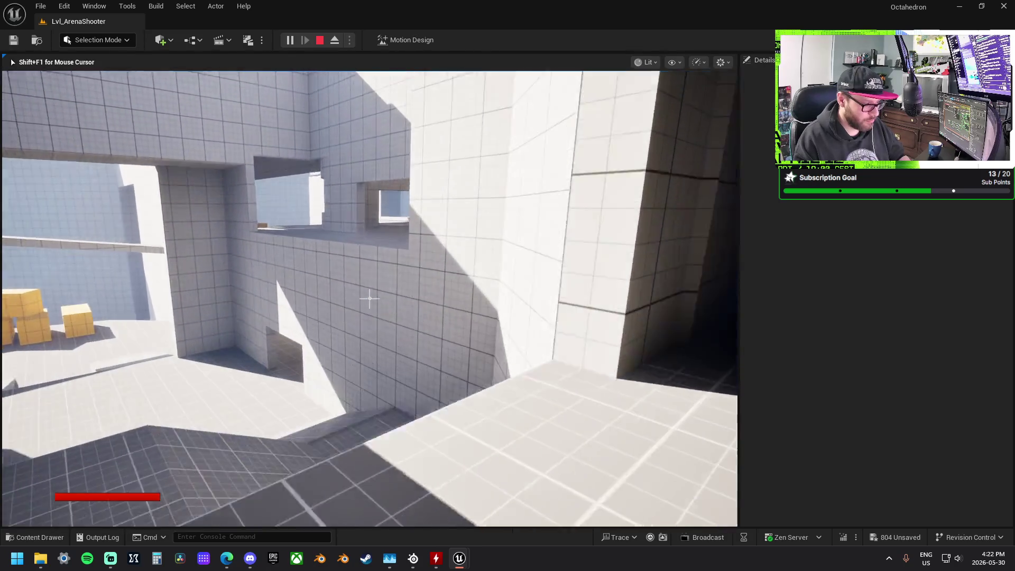
key(w)
key(w)
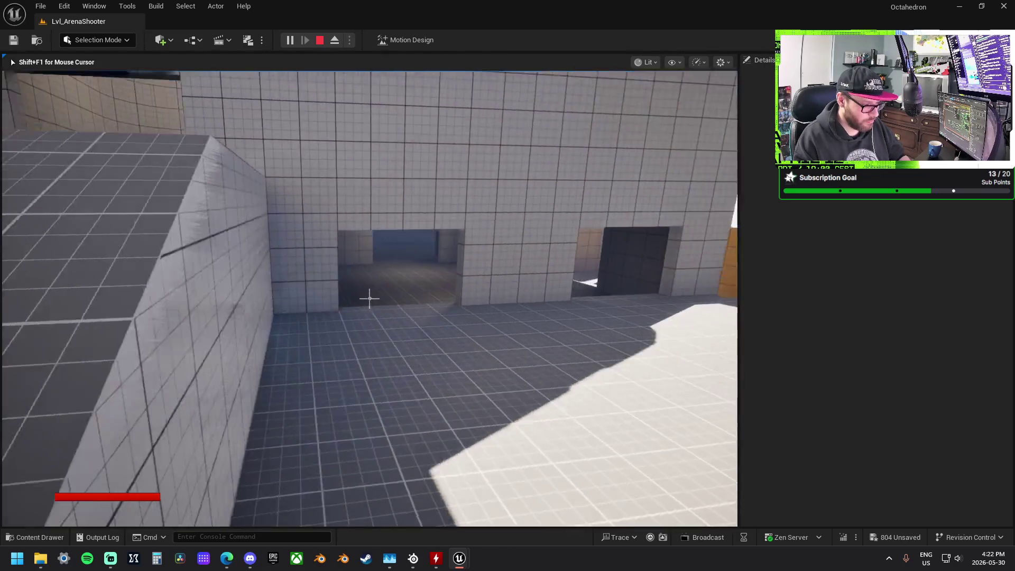
key(w)
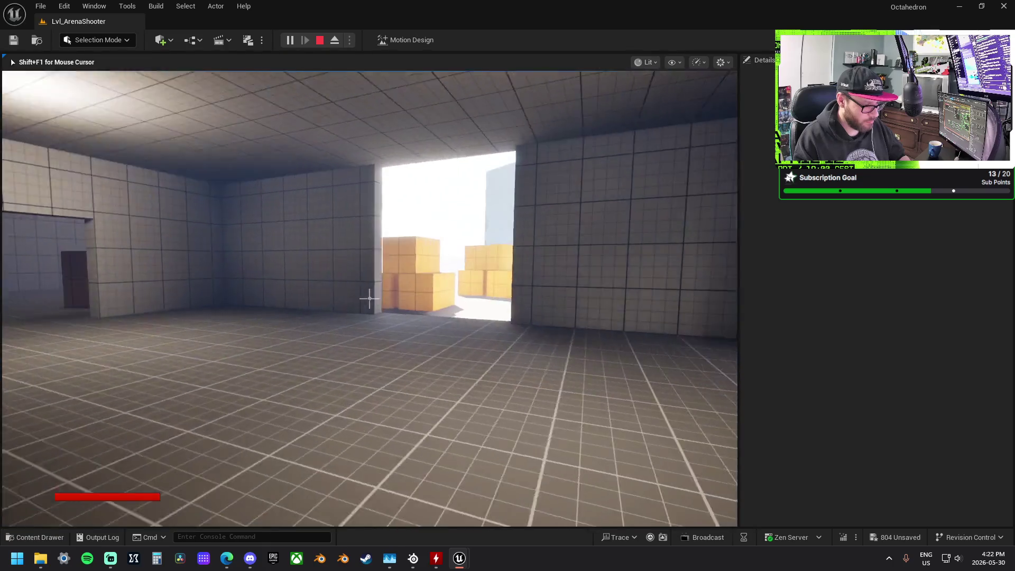
key(w)
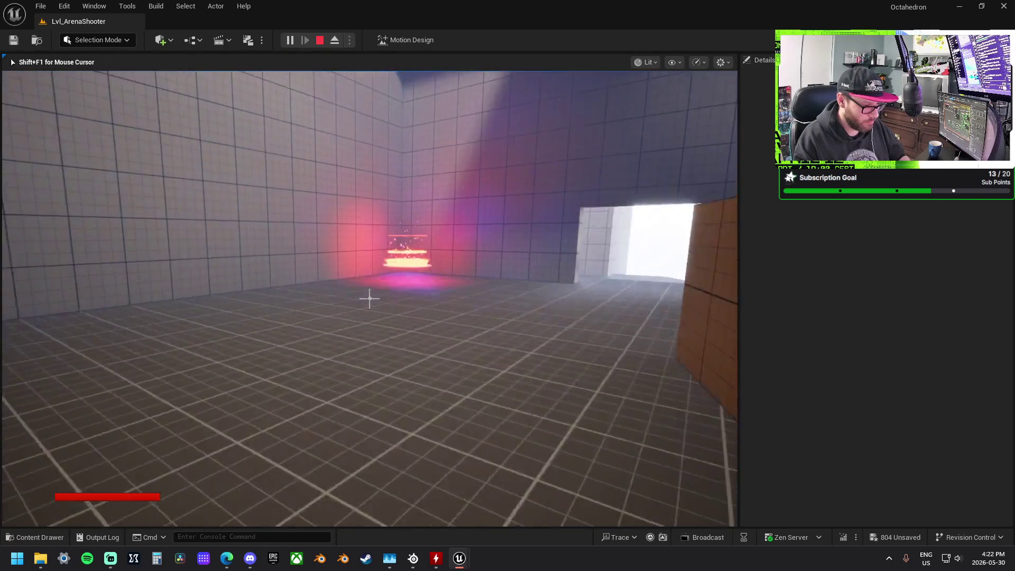
key(w)
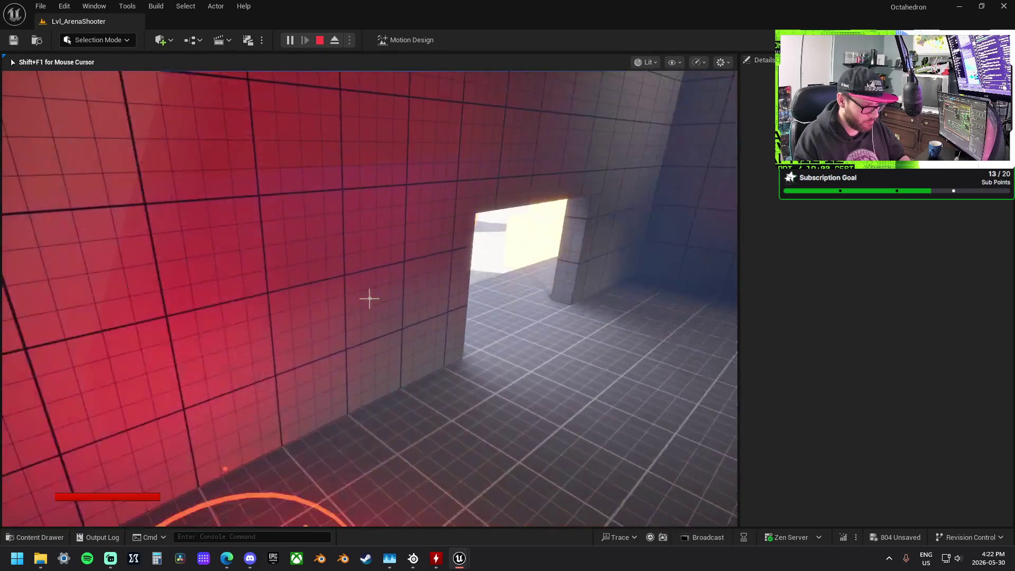
key(w)
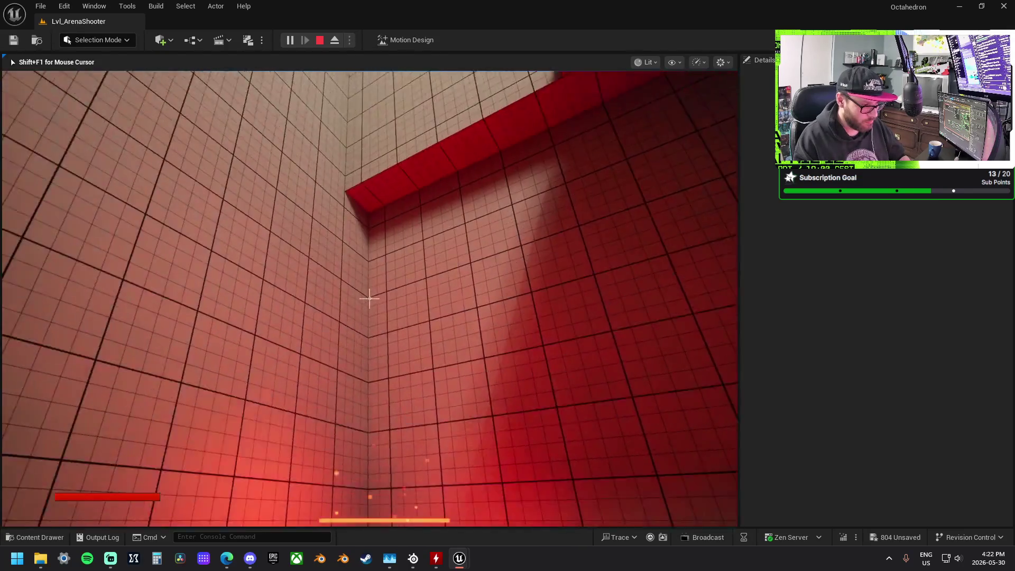
key(w)
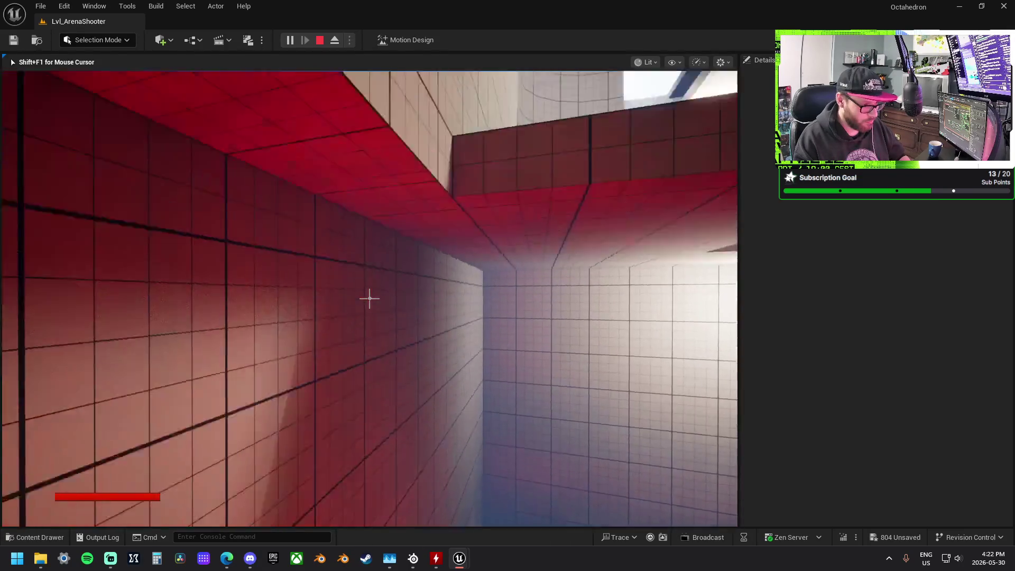
key(w)
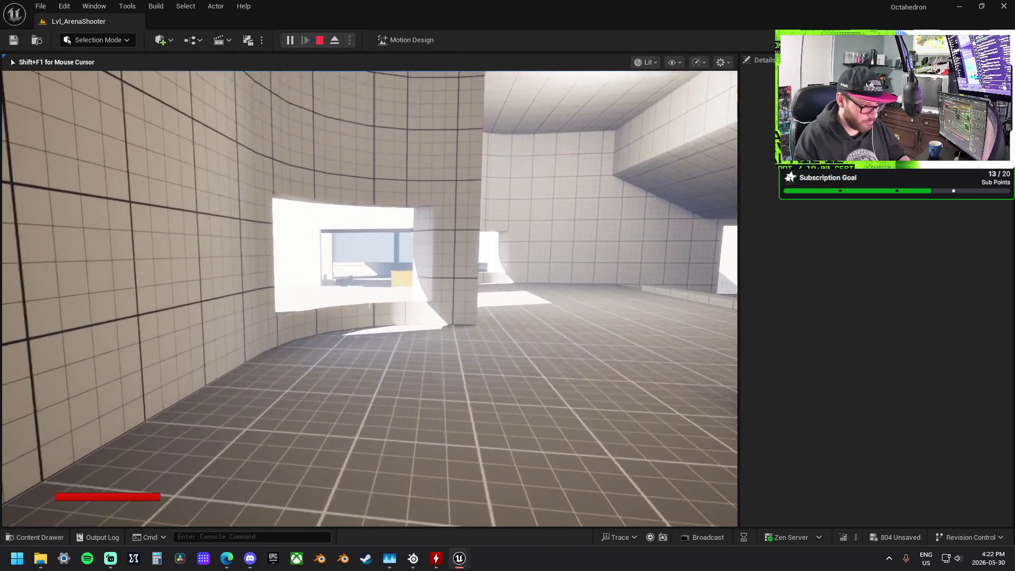
key(w)
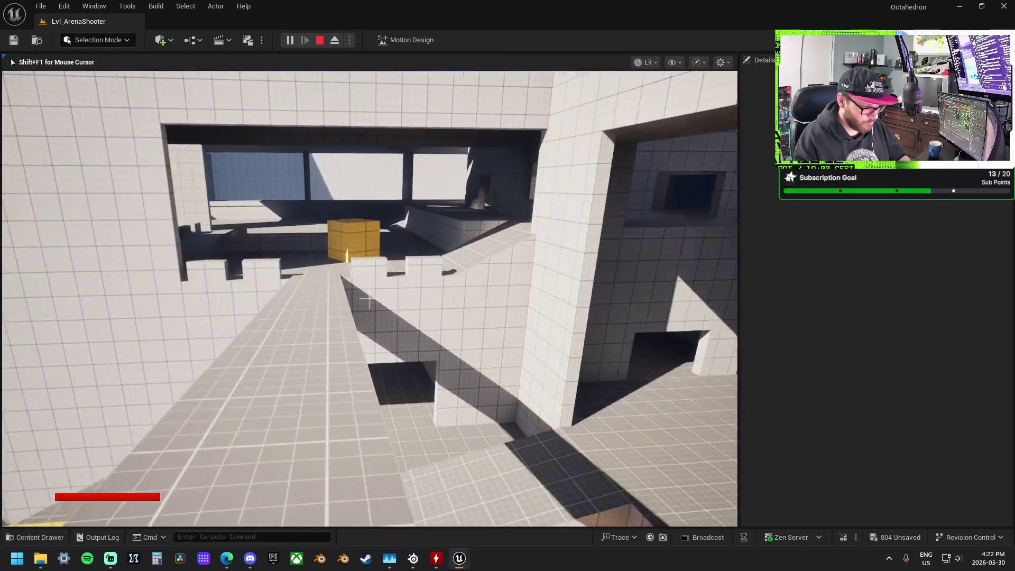
key(w)
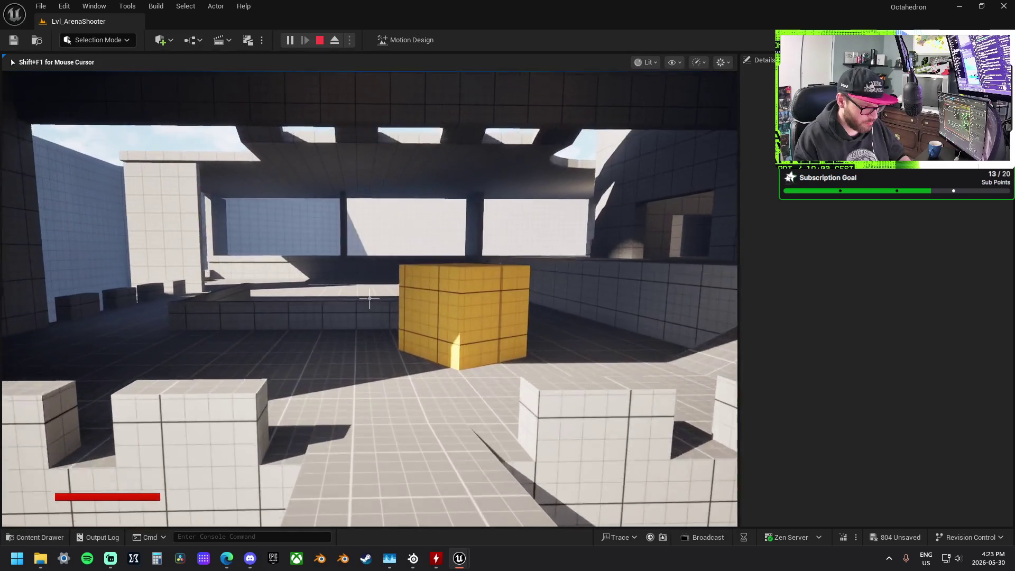
key(w)
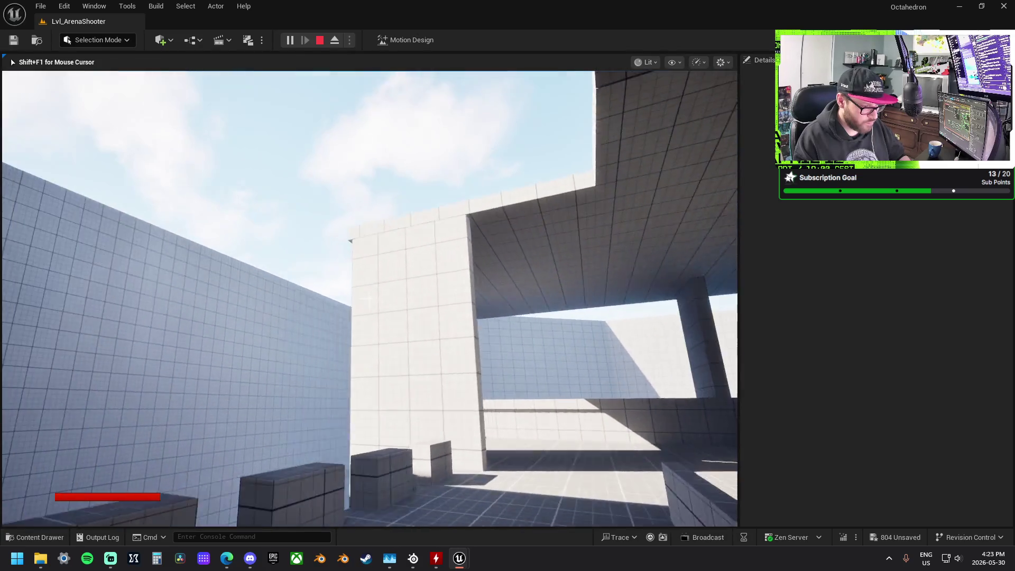
key(w)
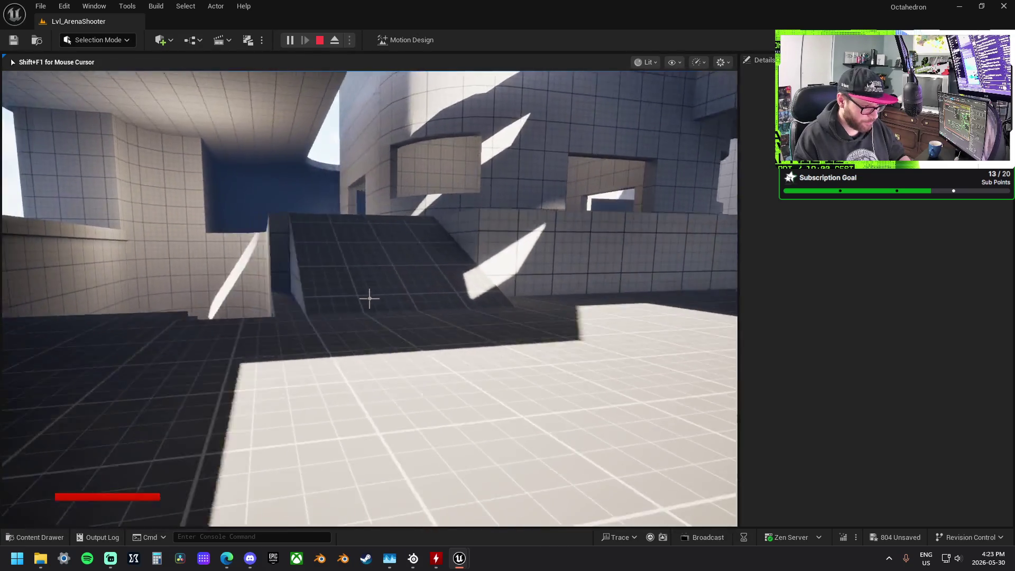
key(w)
key(space)
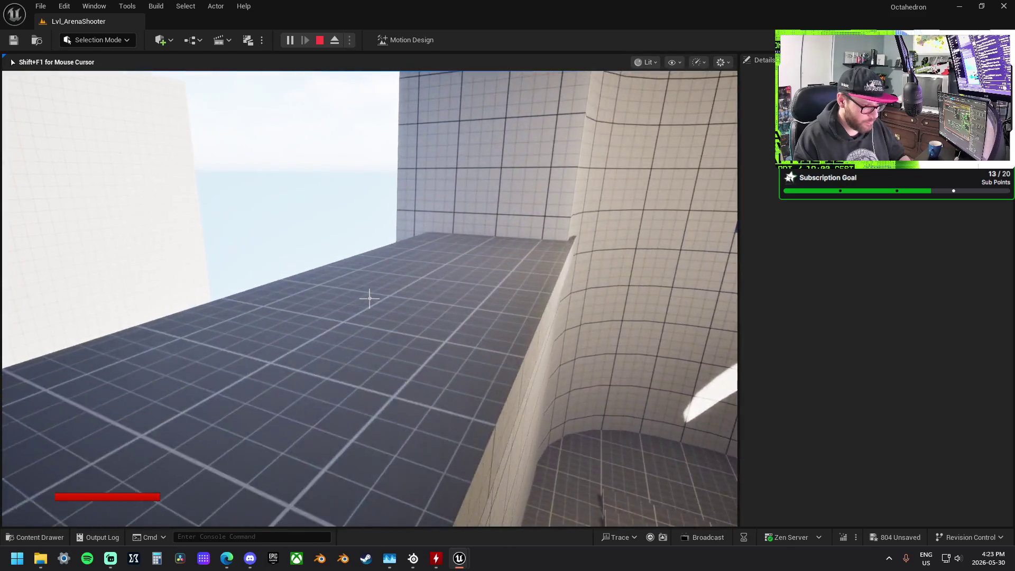
key(w)
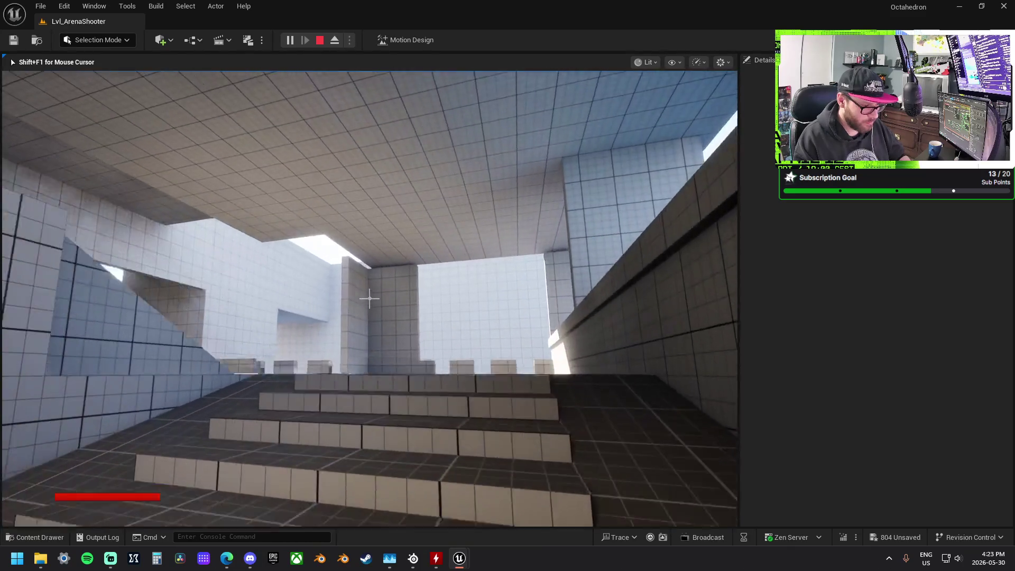
key(w)
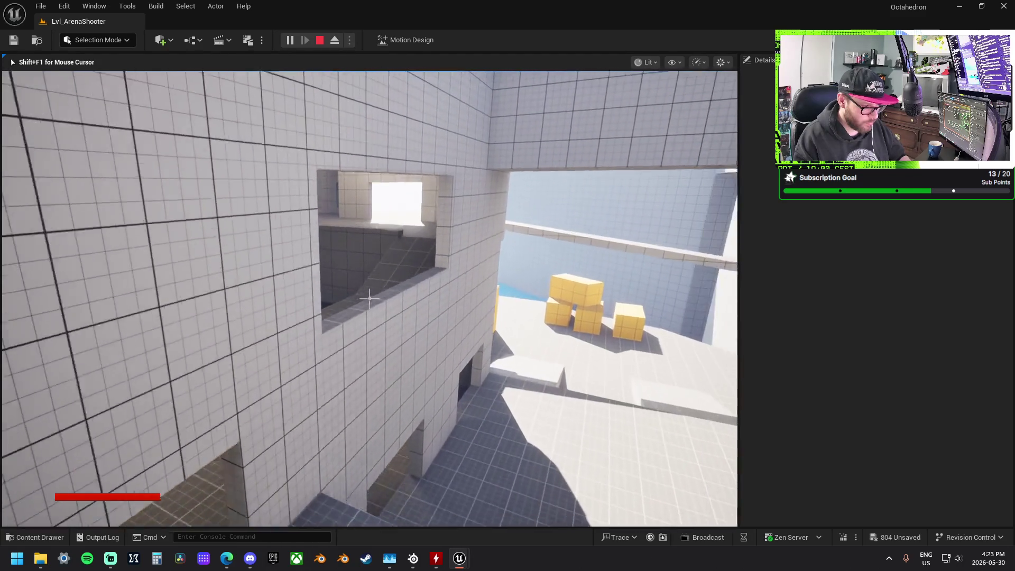
key(w)
key(w)
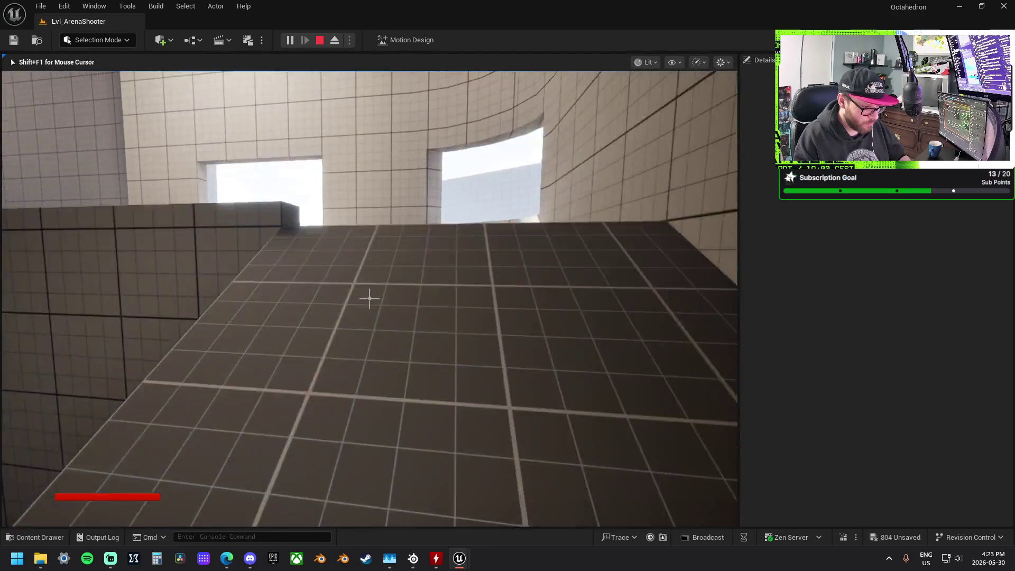
key(w)
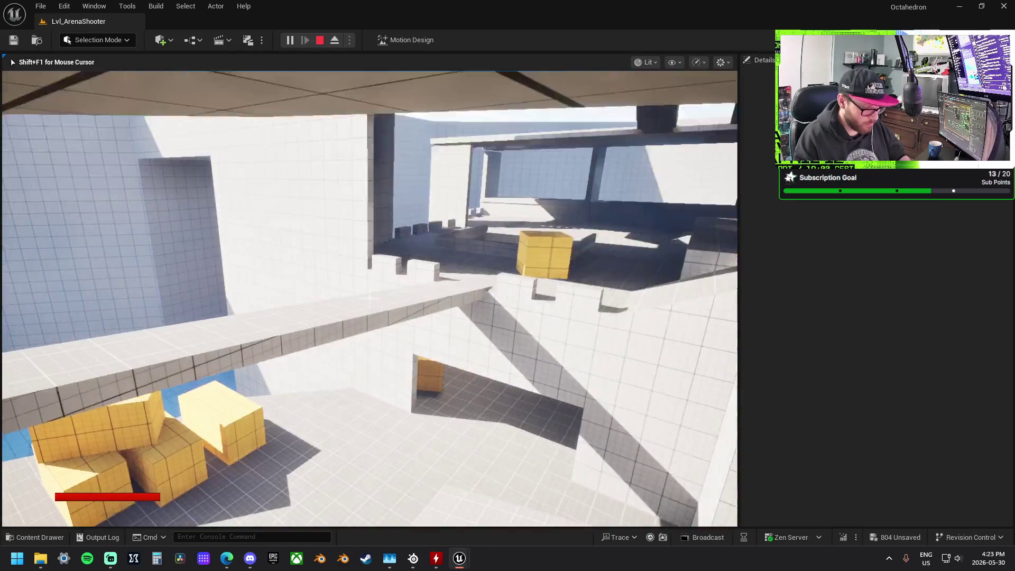
key(w)
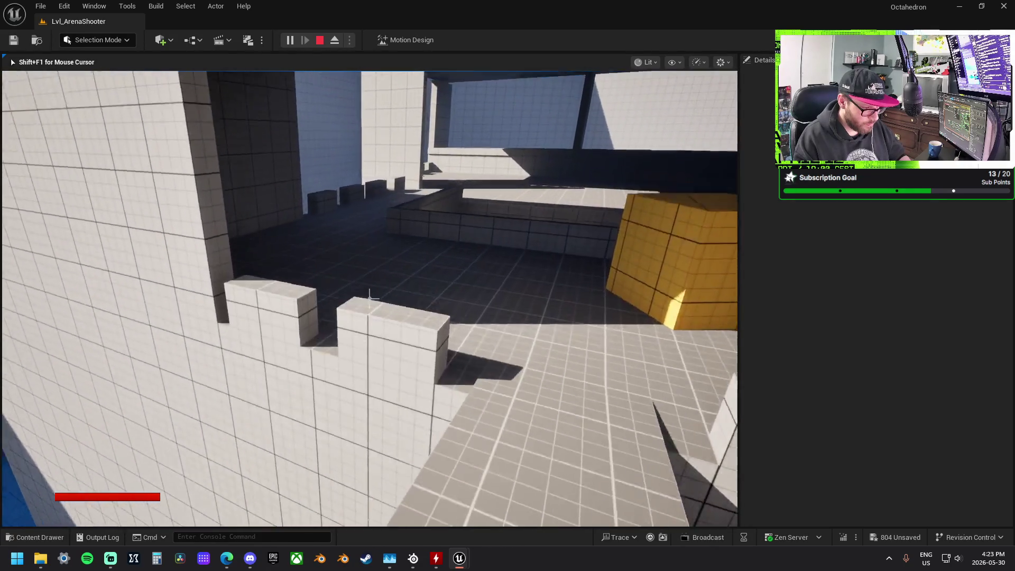
key(w)
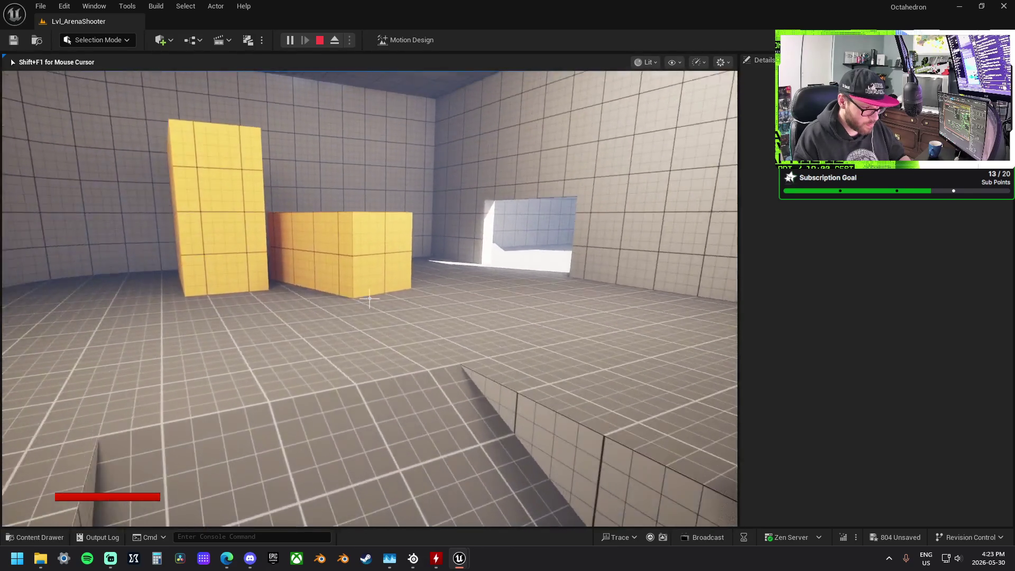
key(w)
key(space)
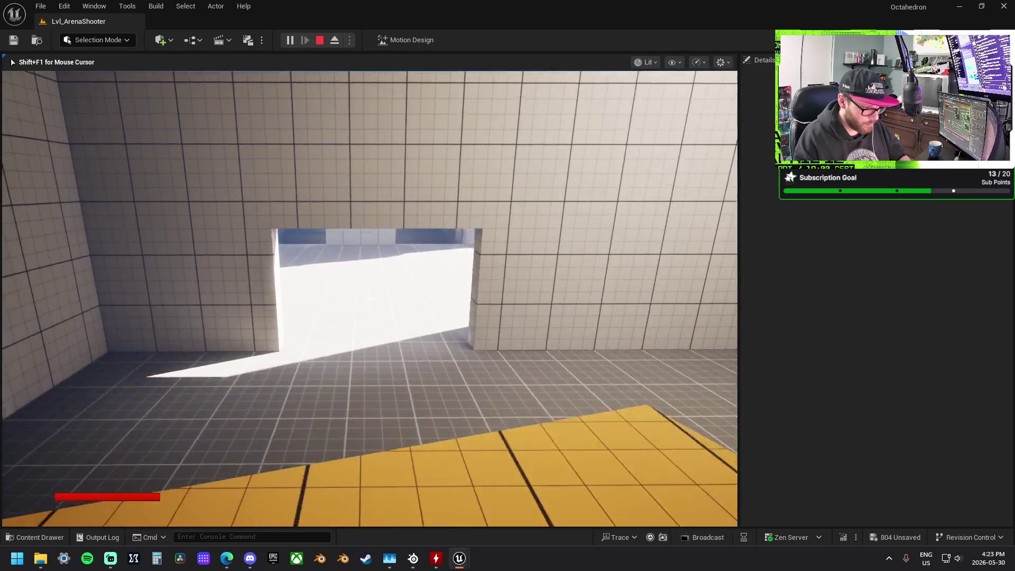
key(w)
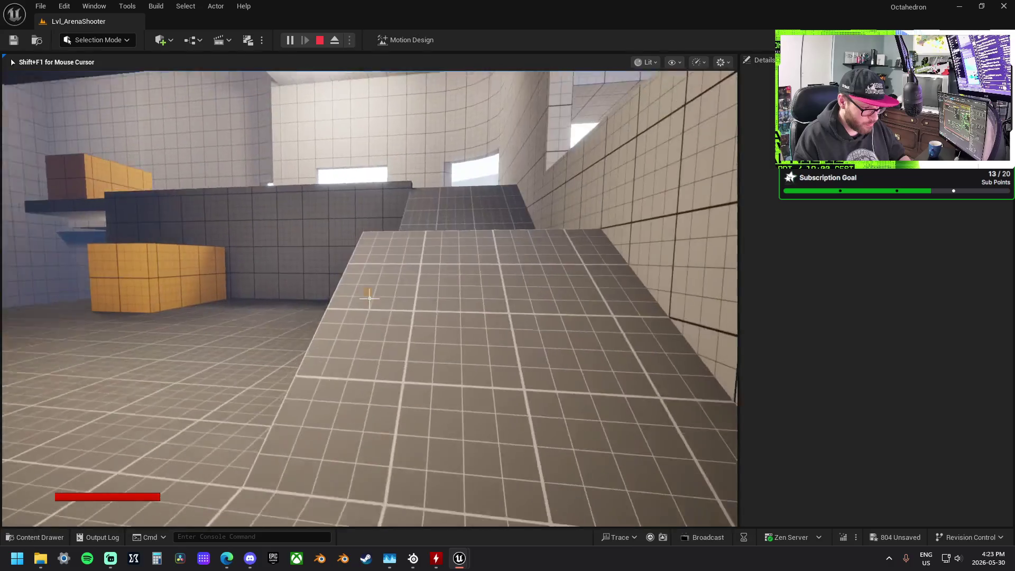
key(w)
key(w)
key(space)
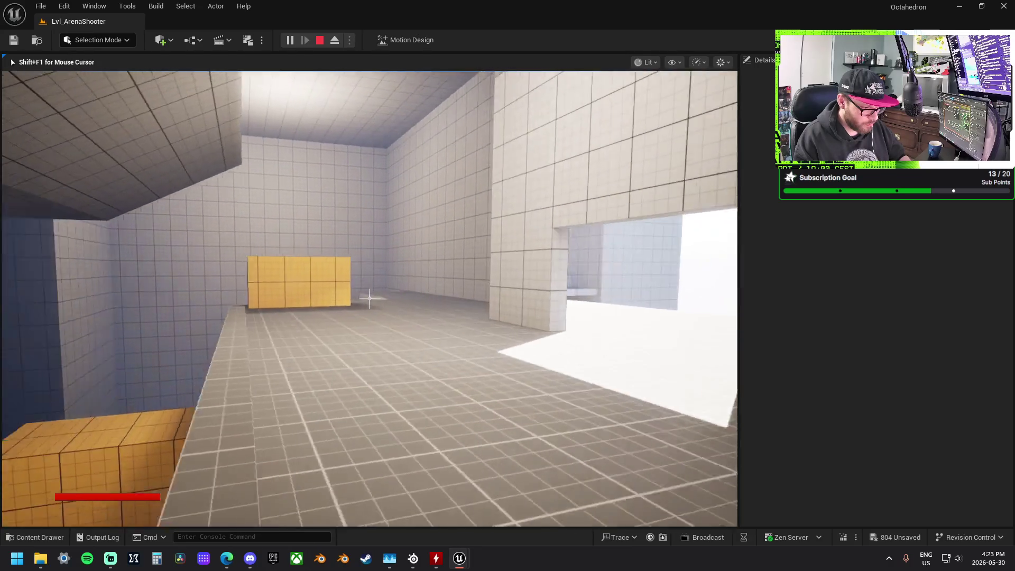
key(w)
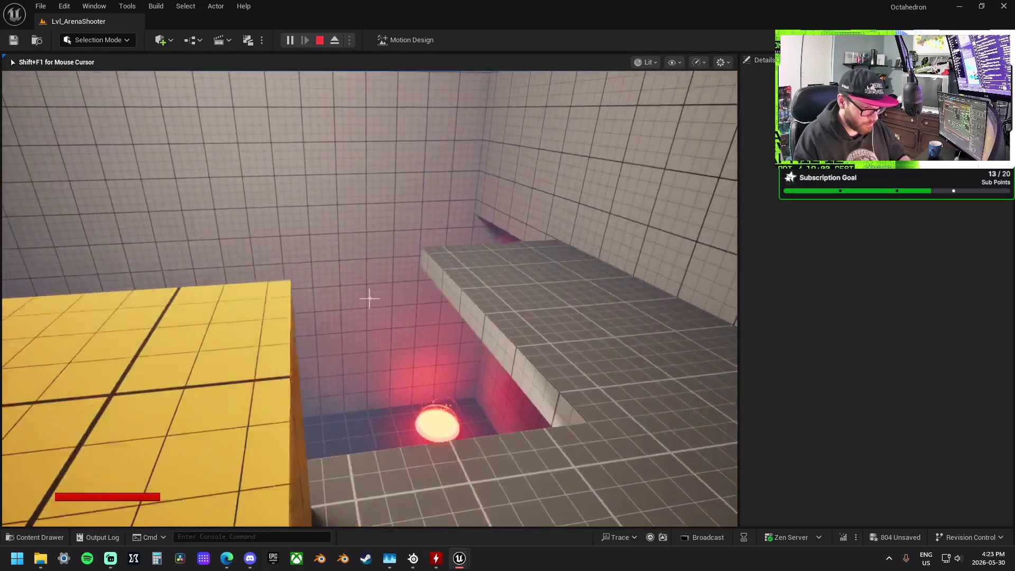
key(w)
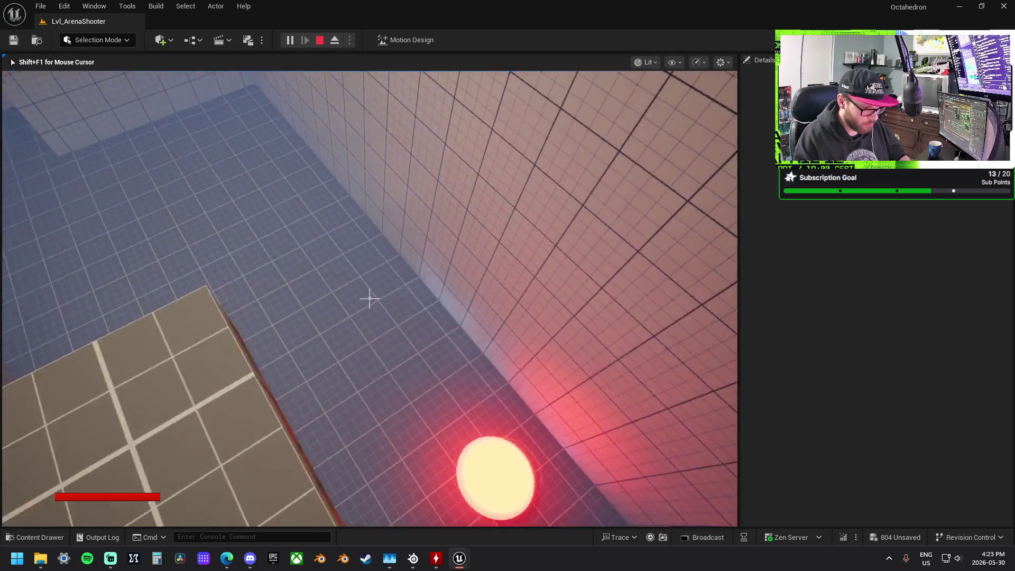
Walk through the grey room, orange-floored corridor and white room, then climb onto the steps.
key(w)
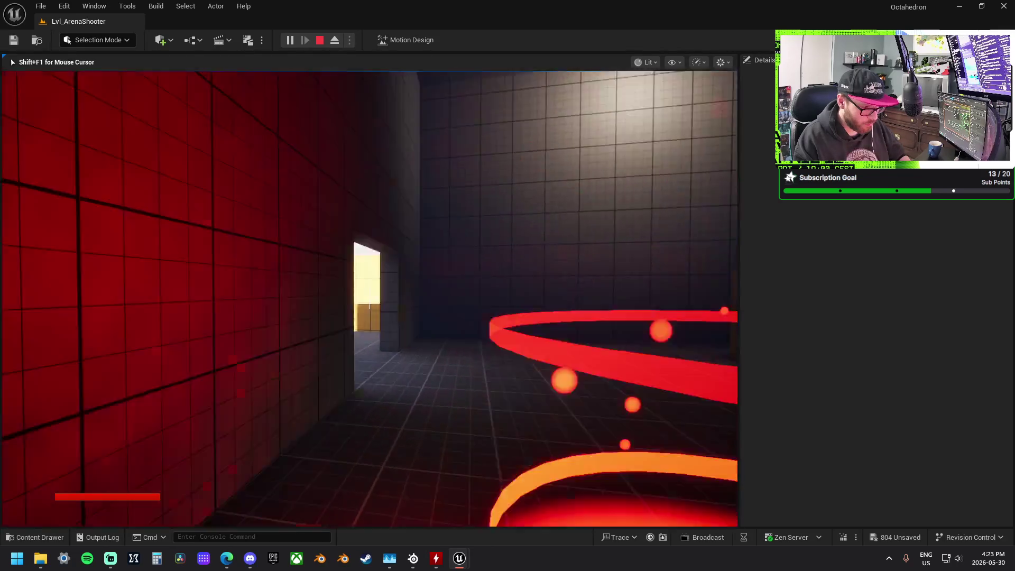
key(w)
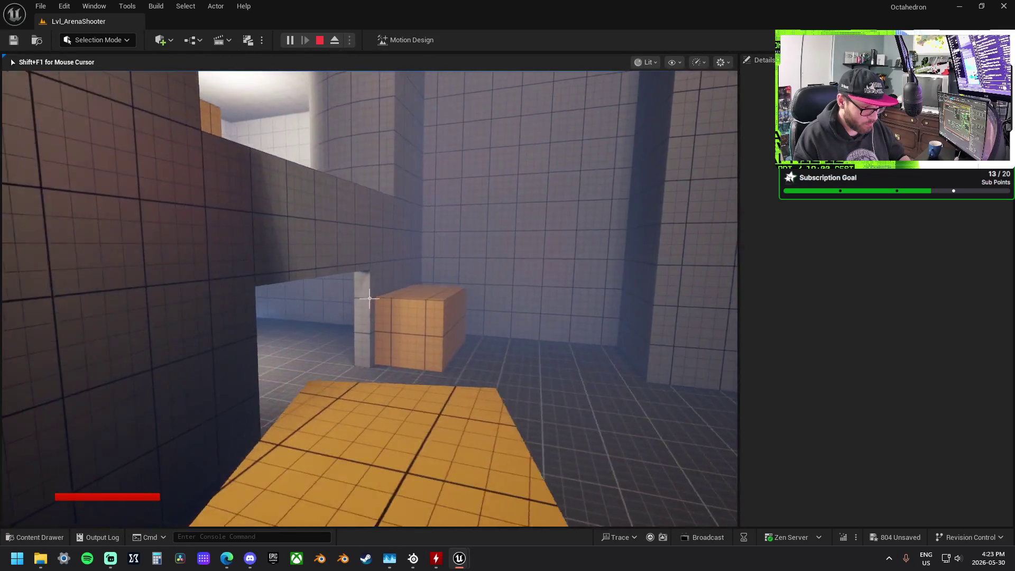
key(w)
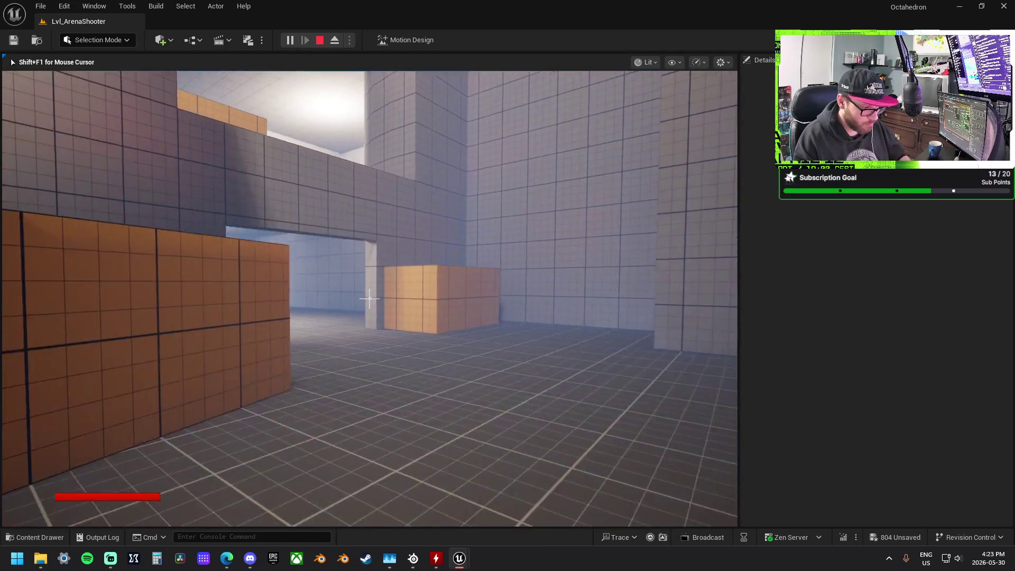
key(w)
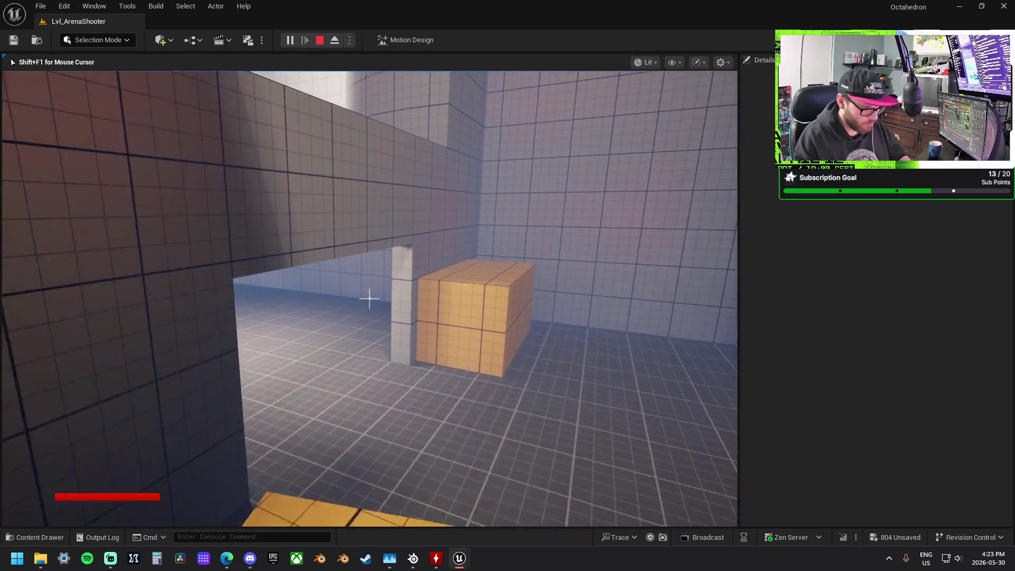
key(w)
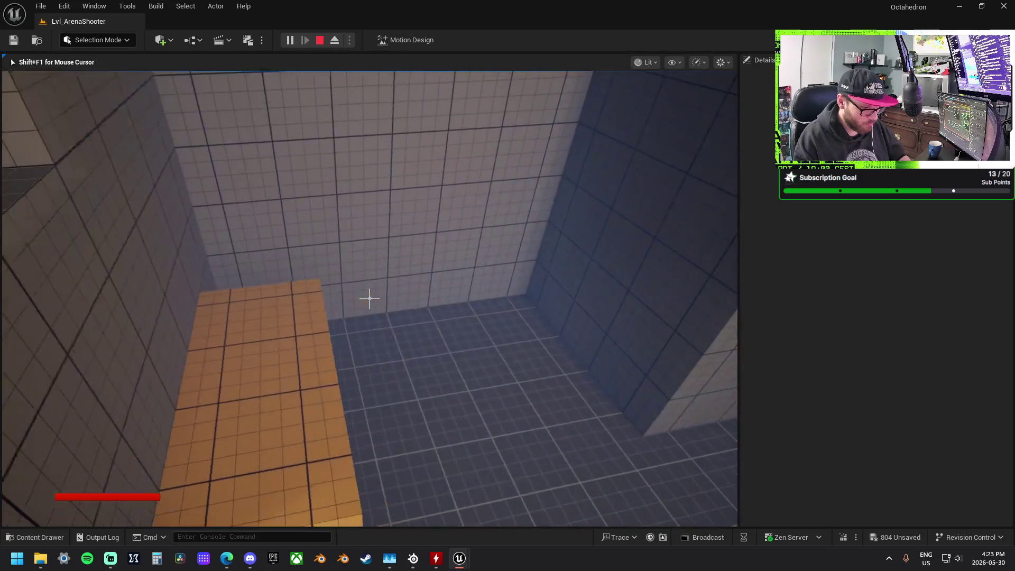
key(w)
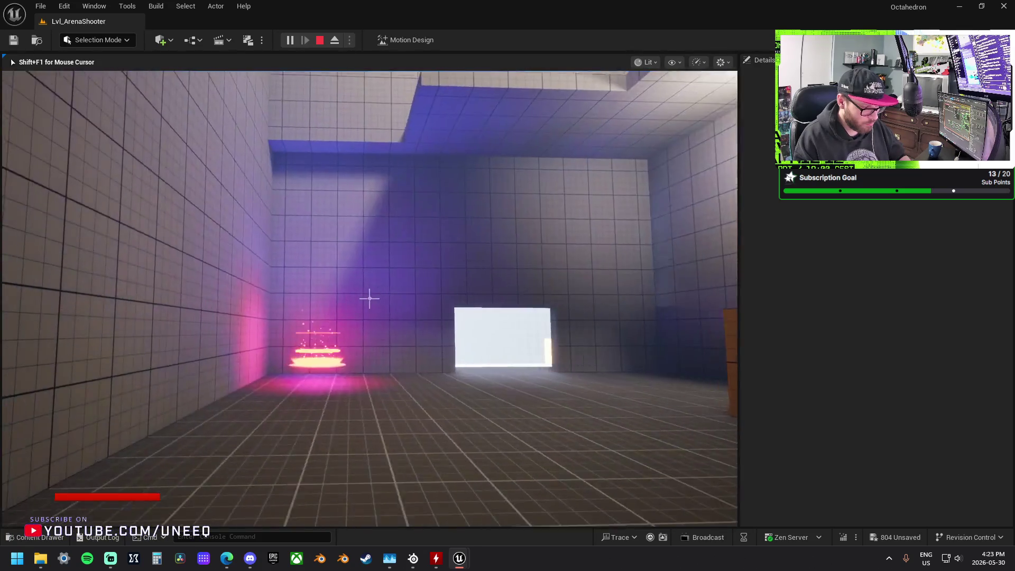
key(w)
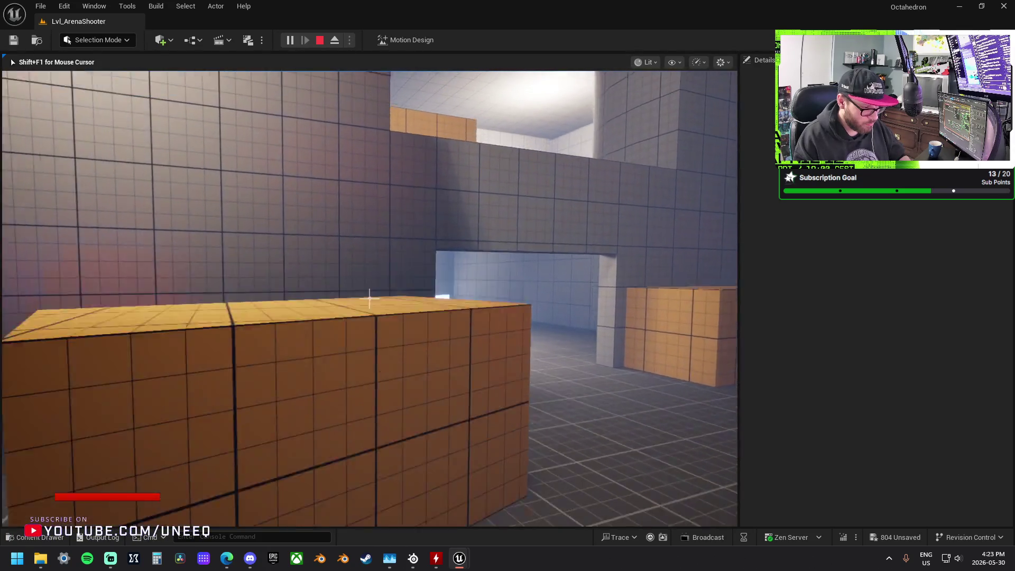
key(w)
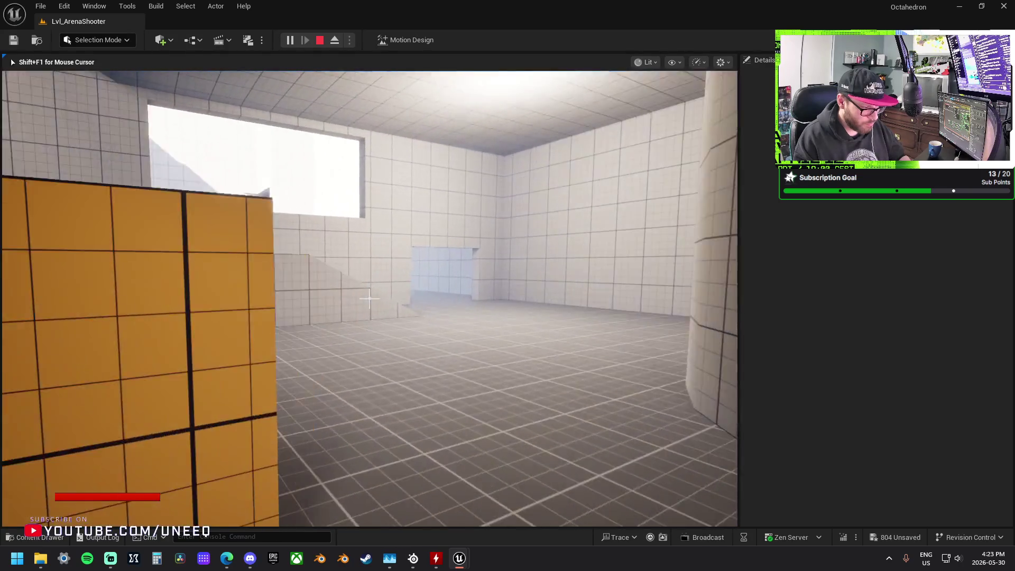
key(w)
key(w)
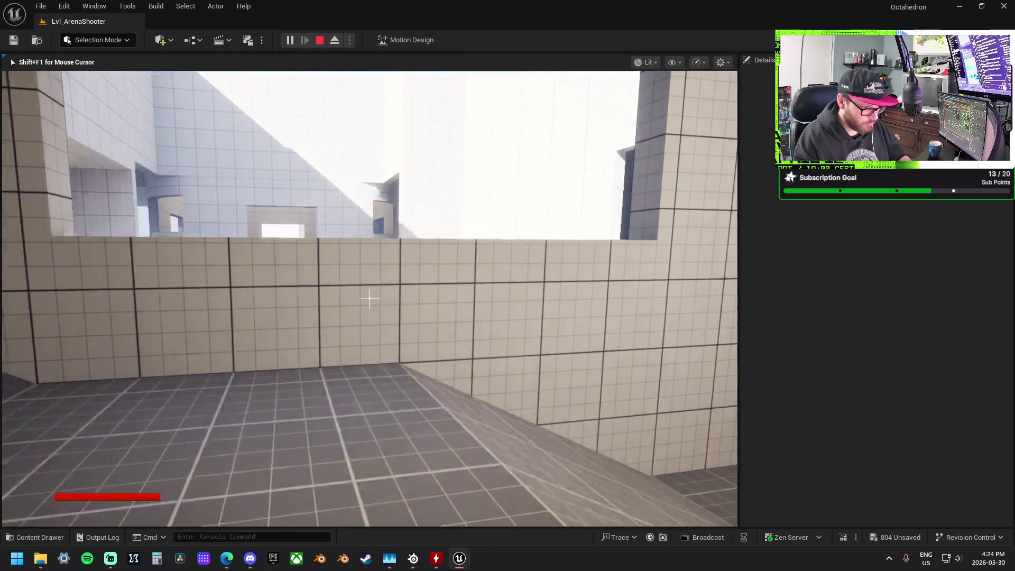
key(w)
key(space)
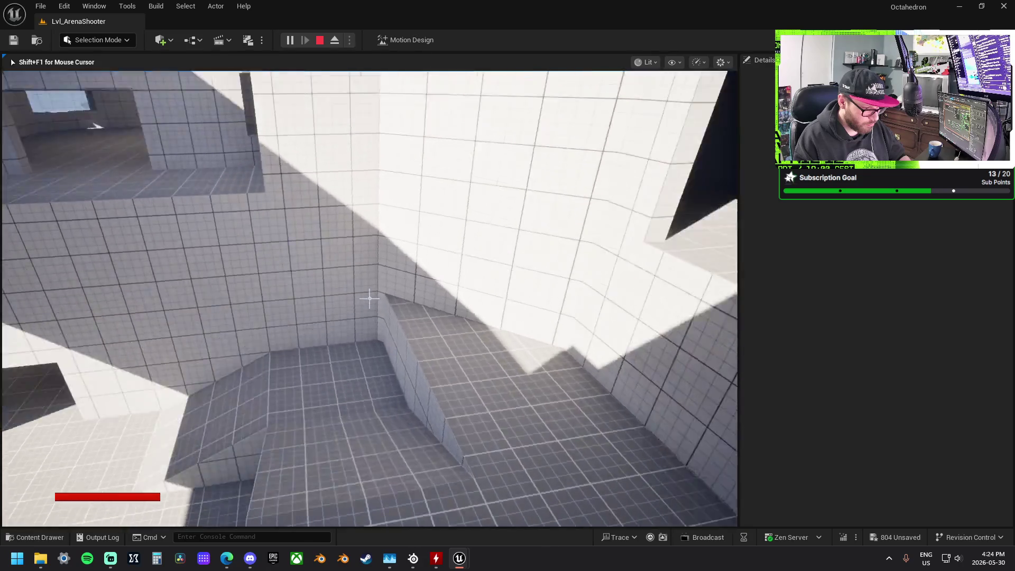
key(w)
key(w)
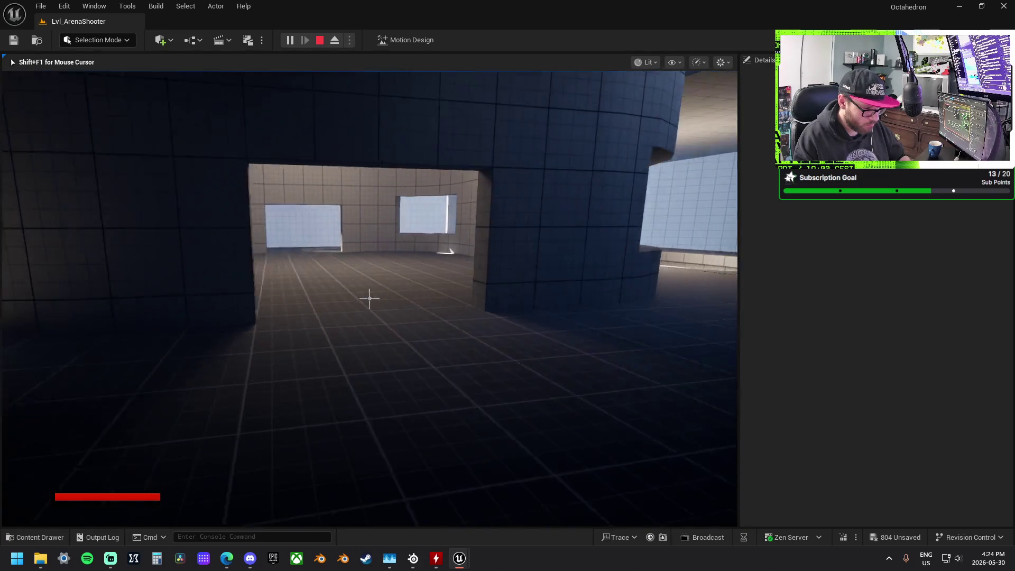
Run the corridor past the staircase, jump onto a yellow crate, then end the playtest.
key(w)
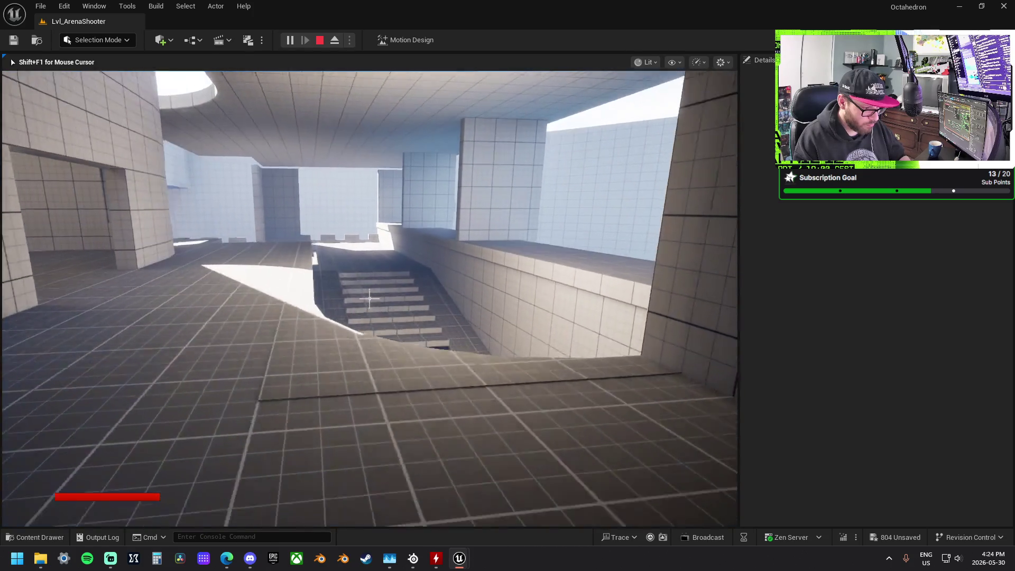
key(w)
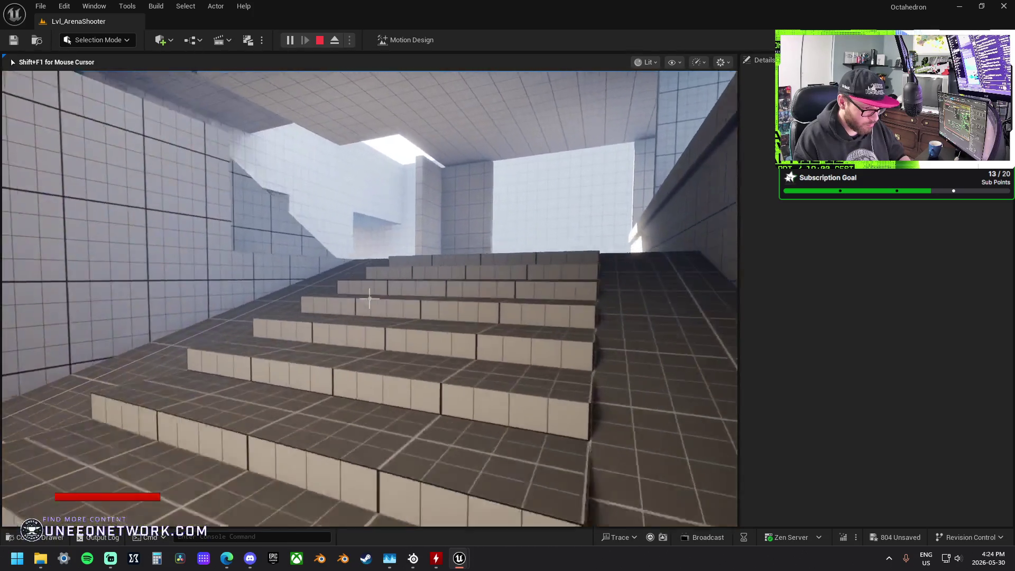
key(w)
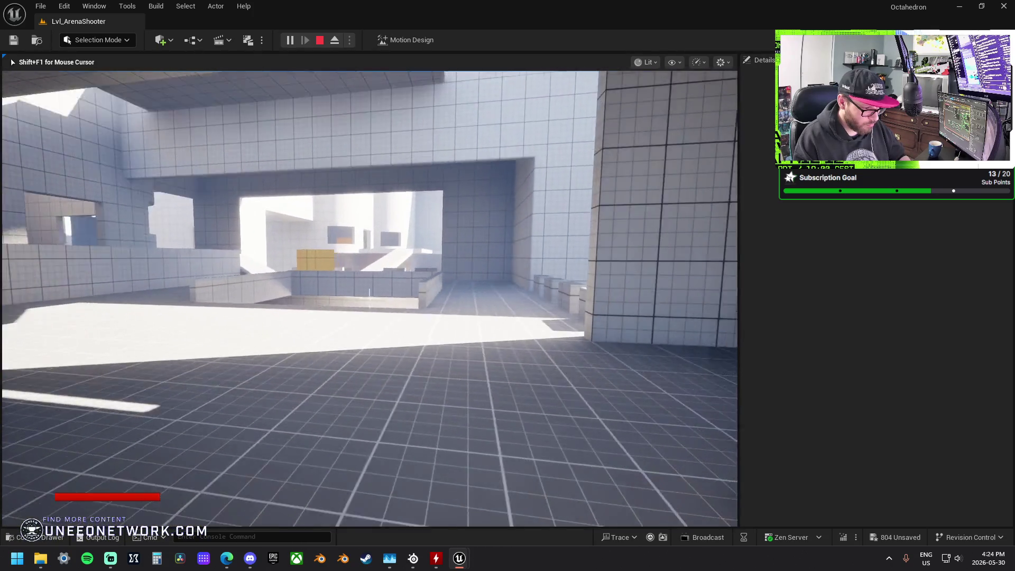
key(w)
key(w)
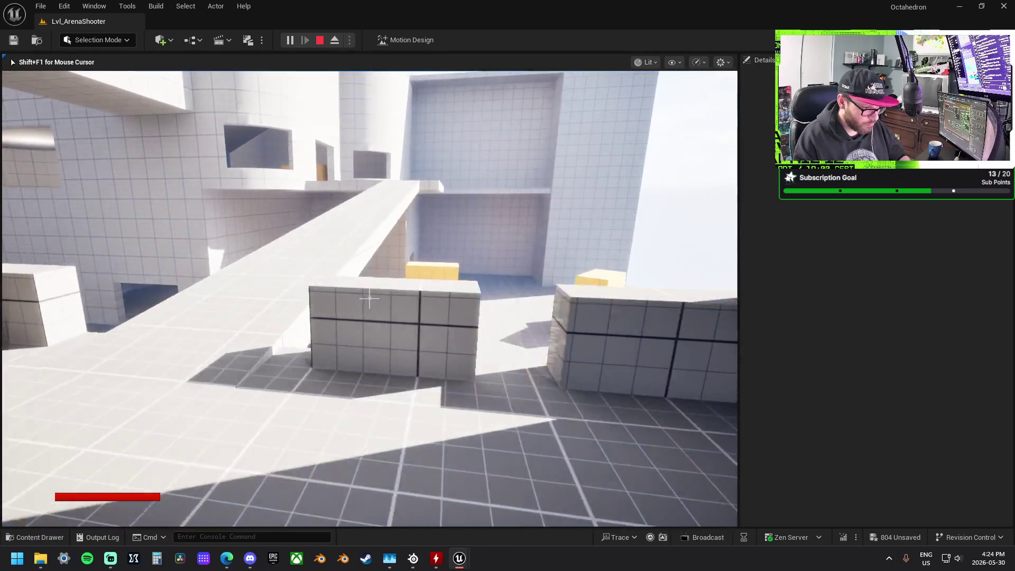
key(w)
key(w)
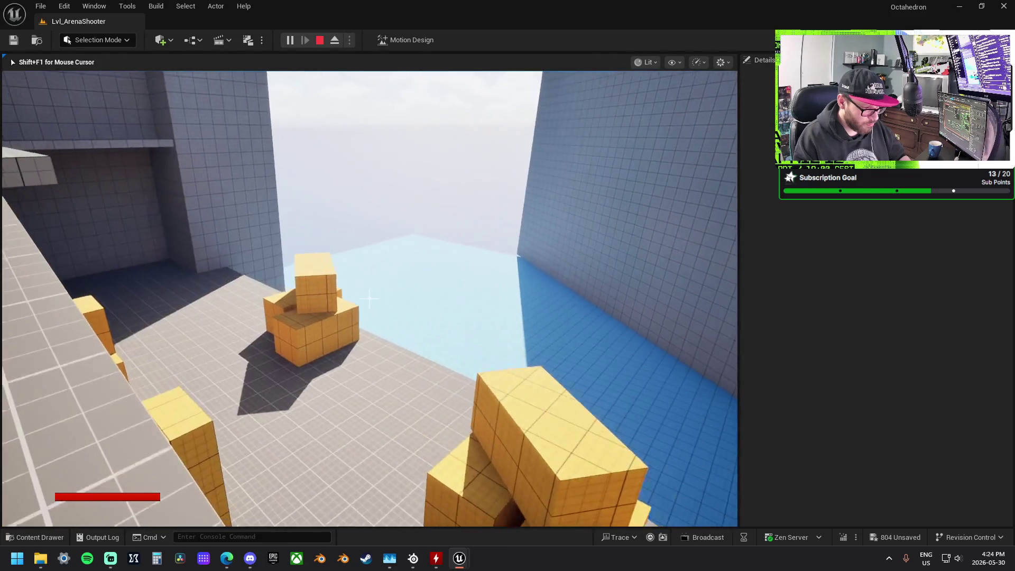
key(w)
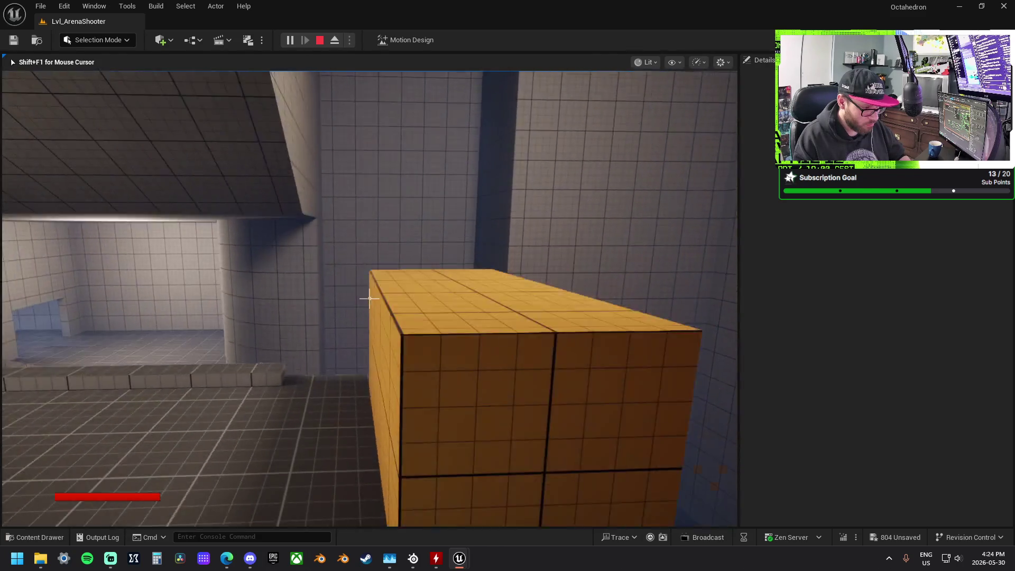
key(w)
key(space)
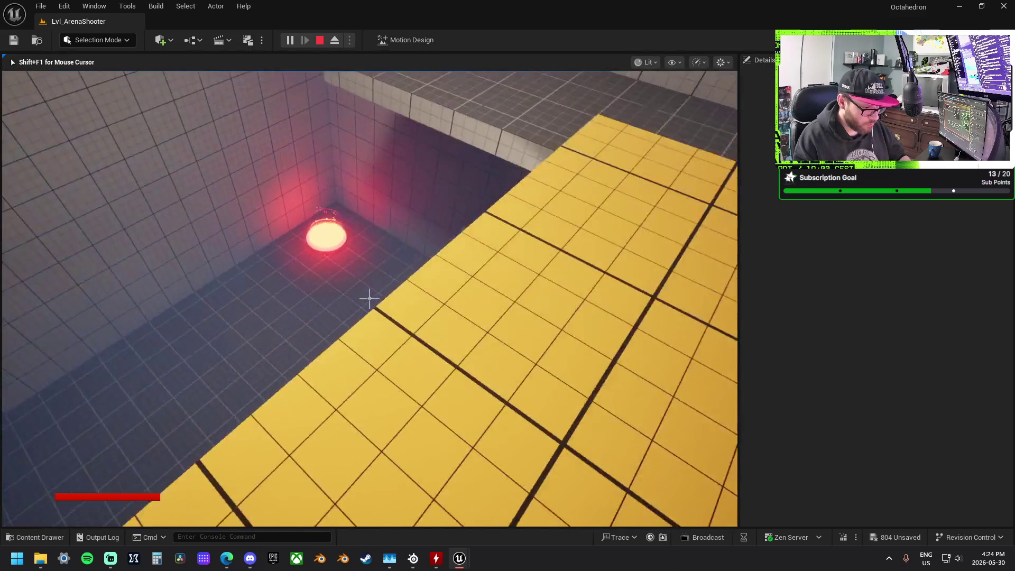
key(w)
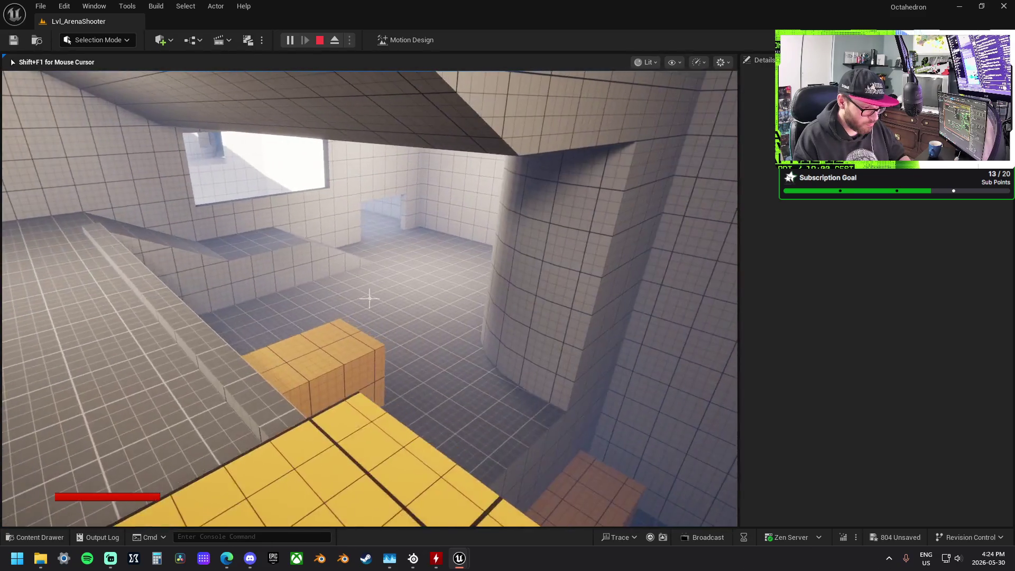
key(w)
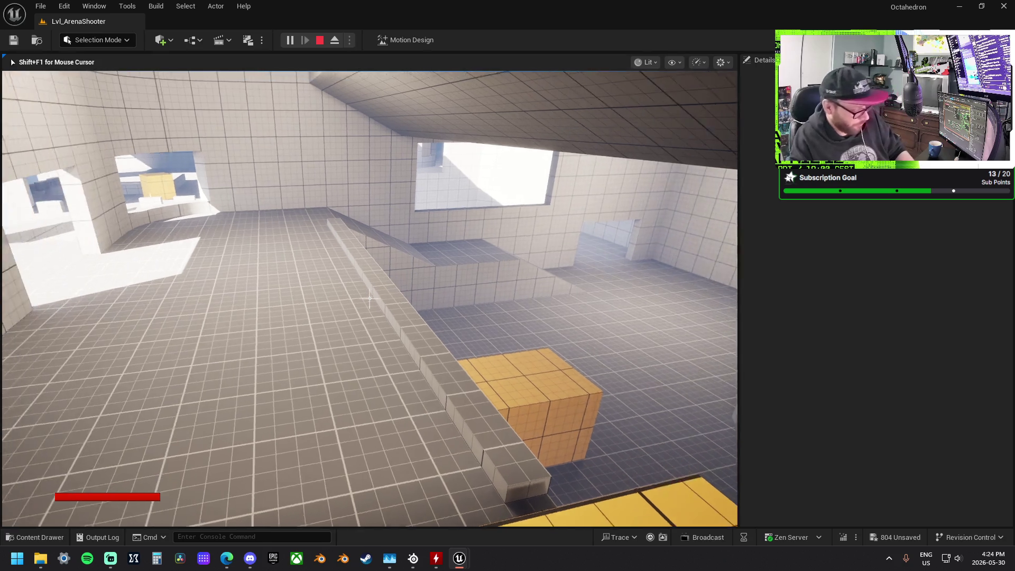
key(F5)
key(Escape)
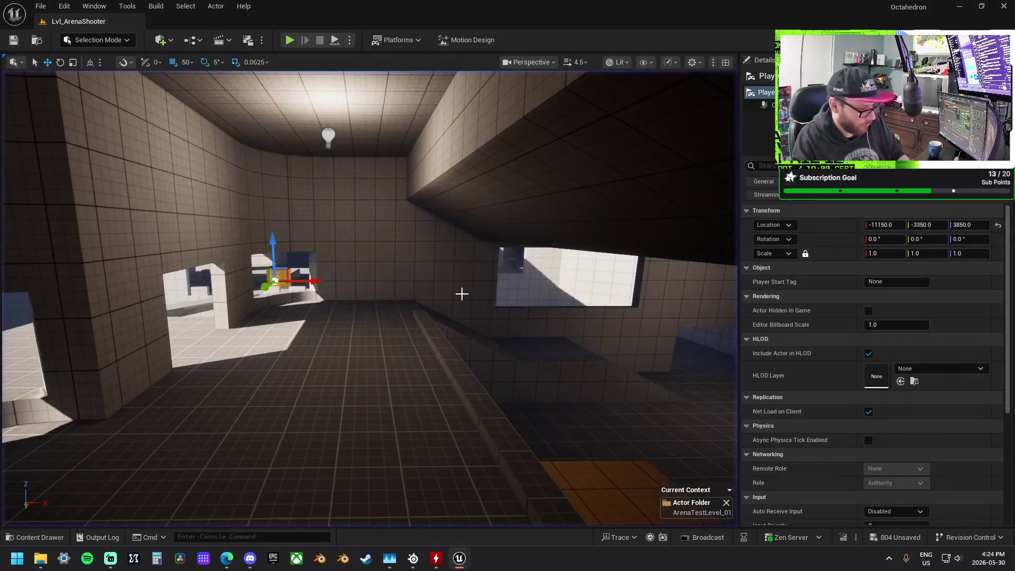
scroll(371, 297, down, 1)
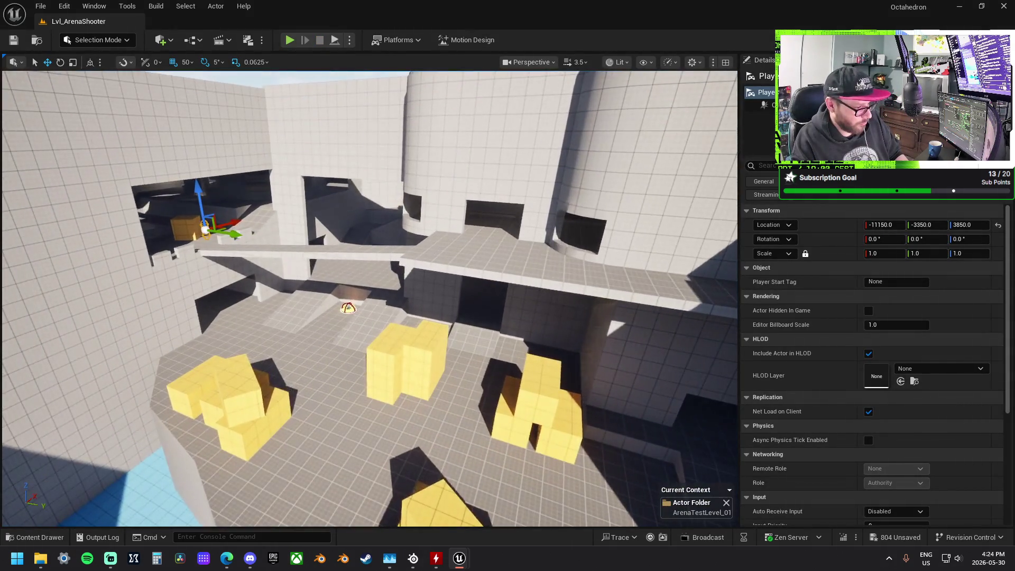
scroll(371, 296, down, 2)
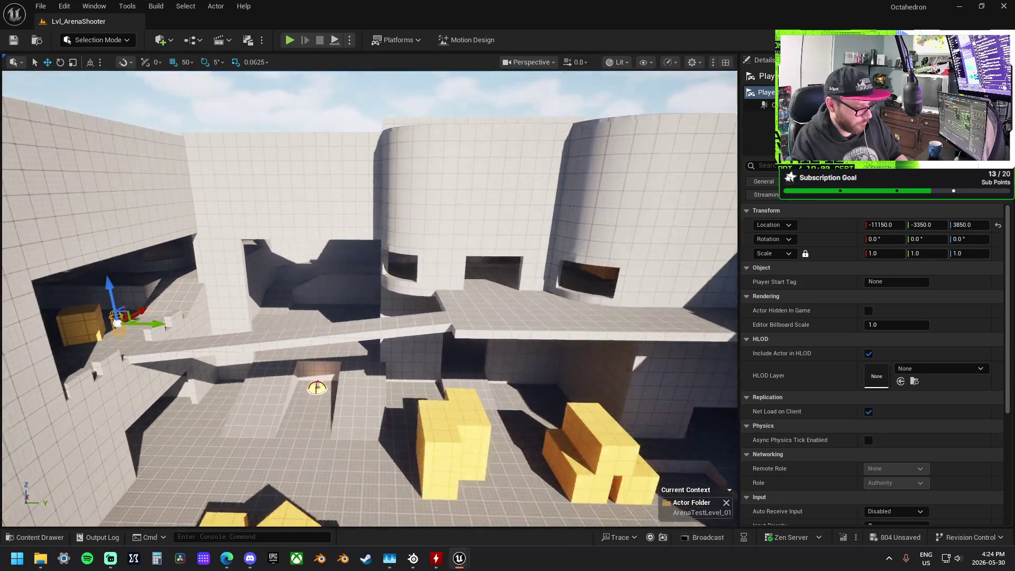
key(w)
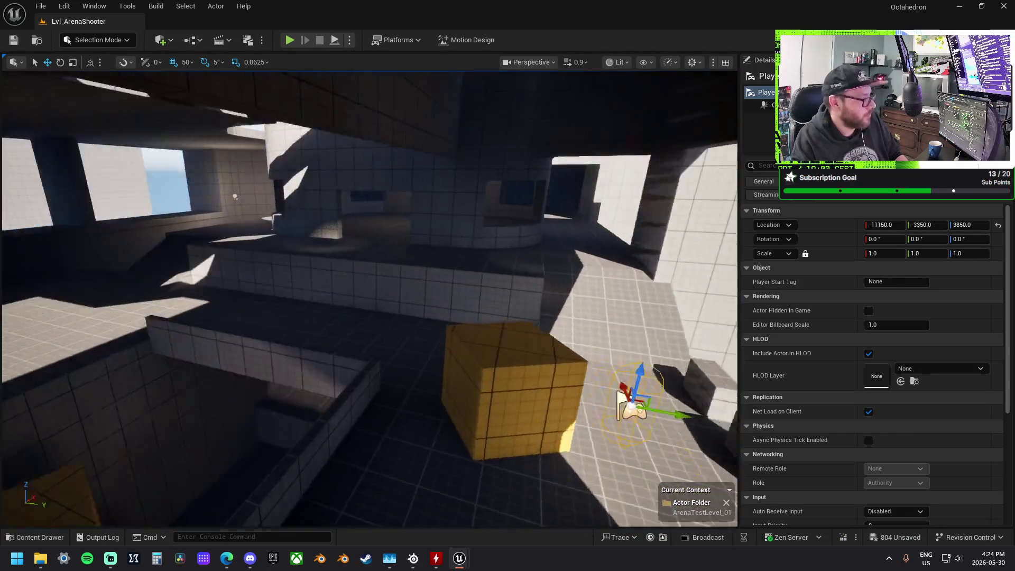
key(w)
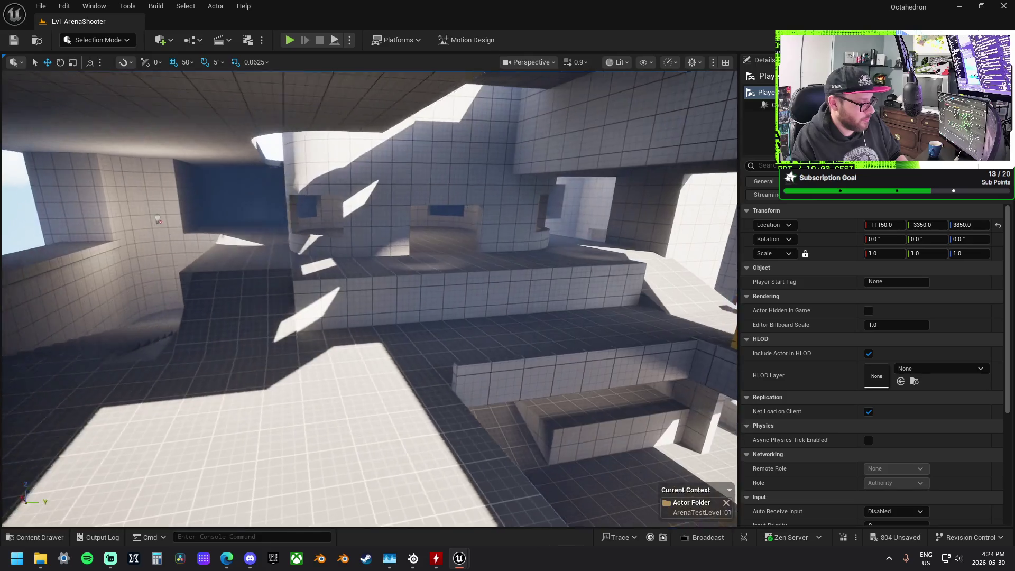
key(w)
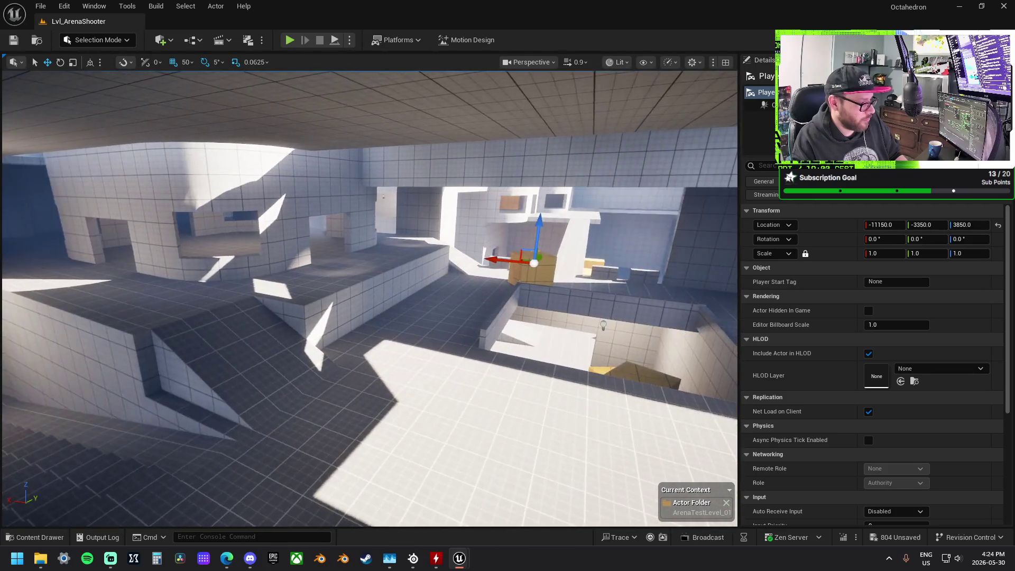
key(w)
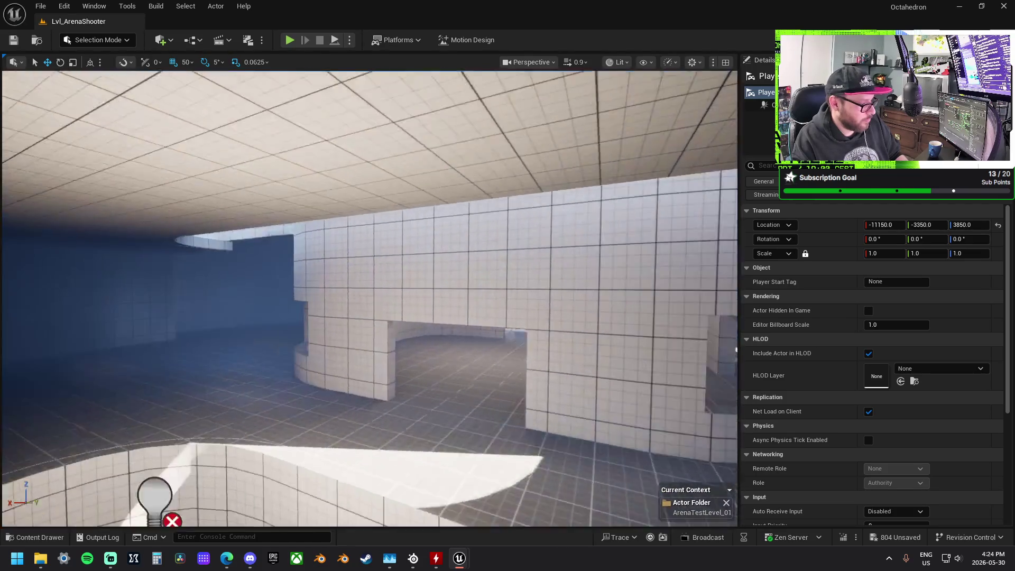
key(w)
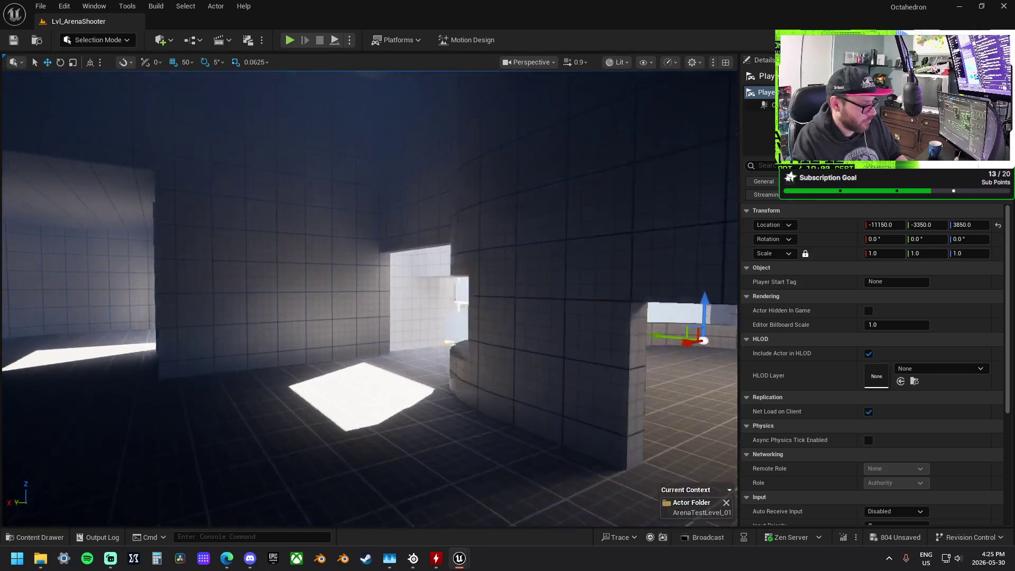
key(f)
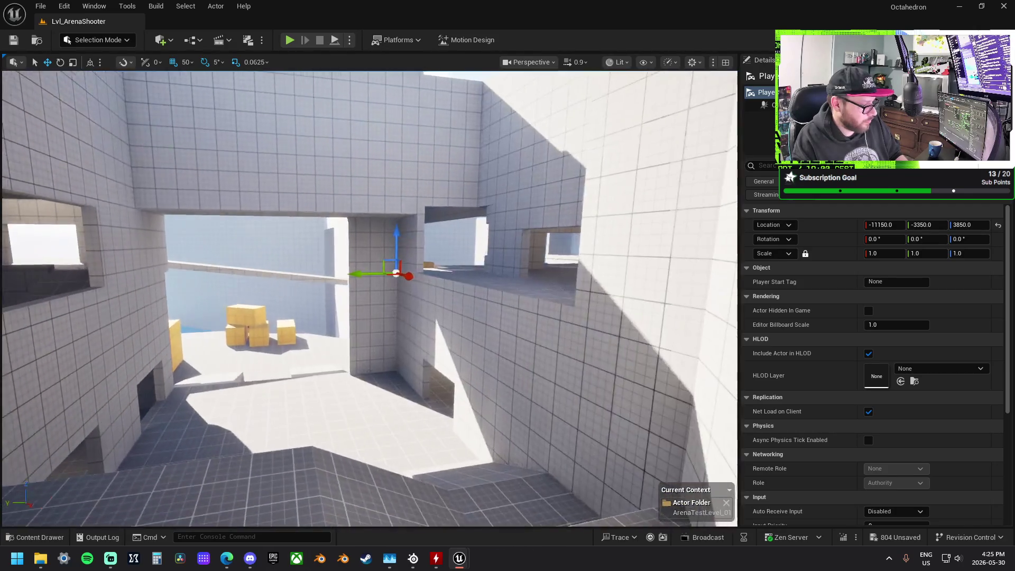
key(w)
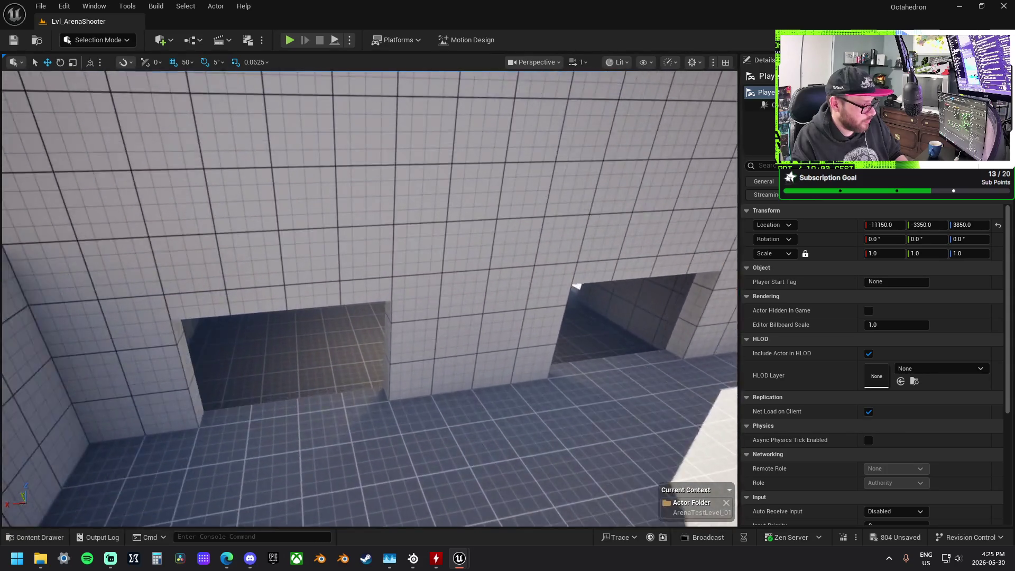
key(s)
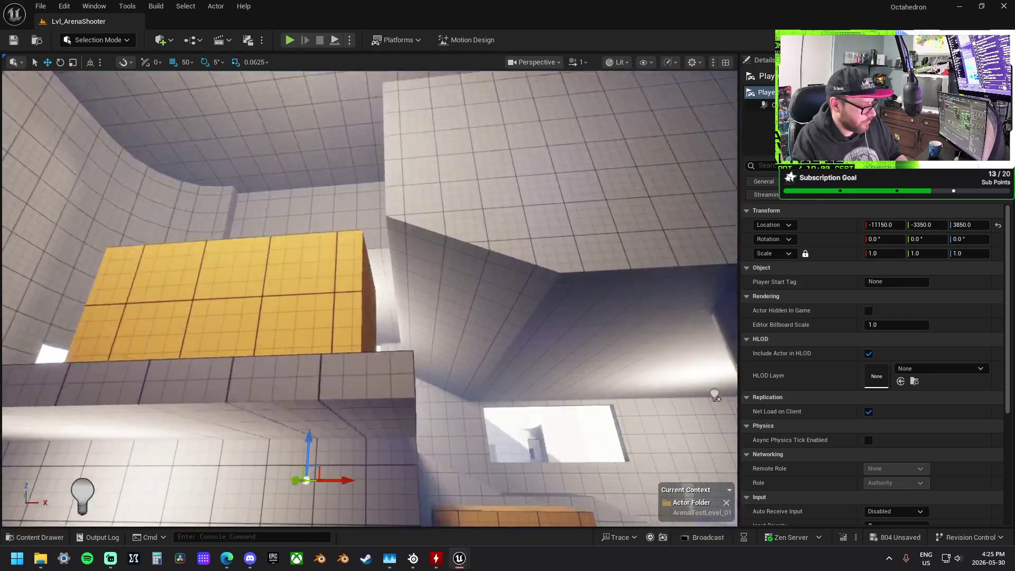
key(w)
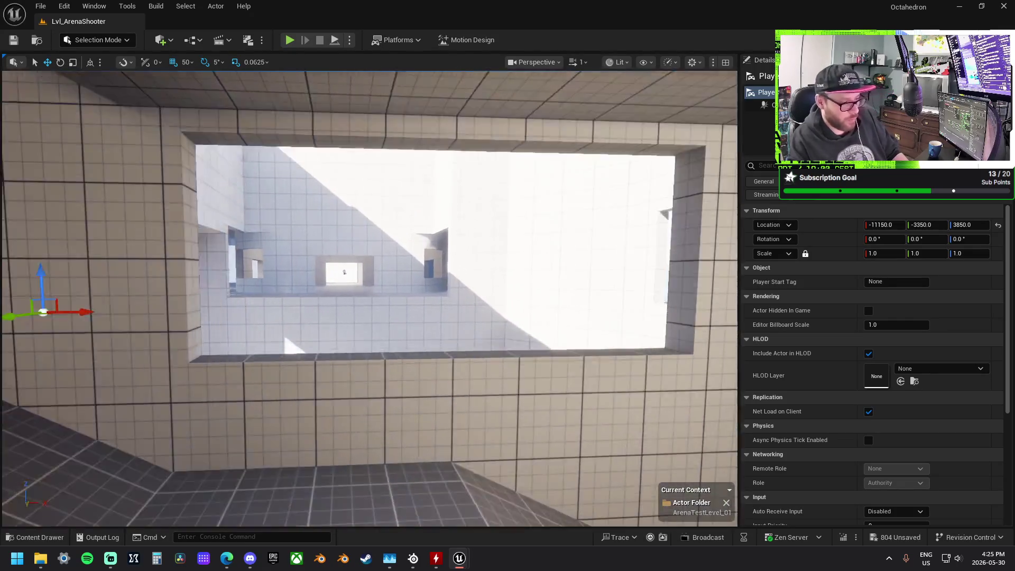
key(f)
key(w)
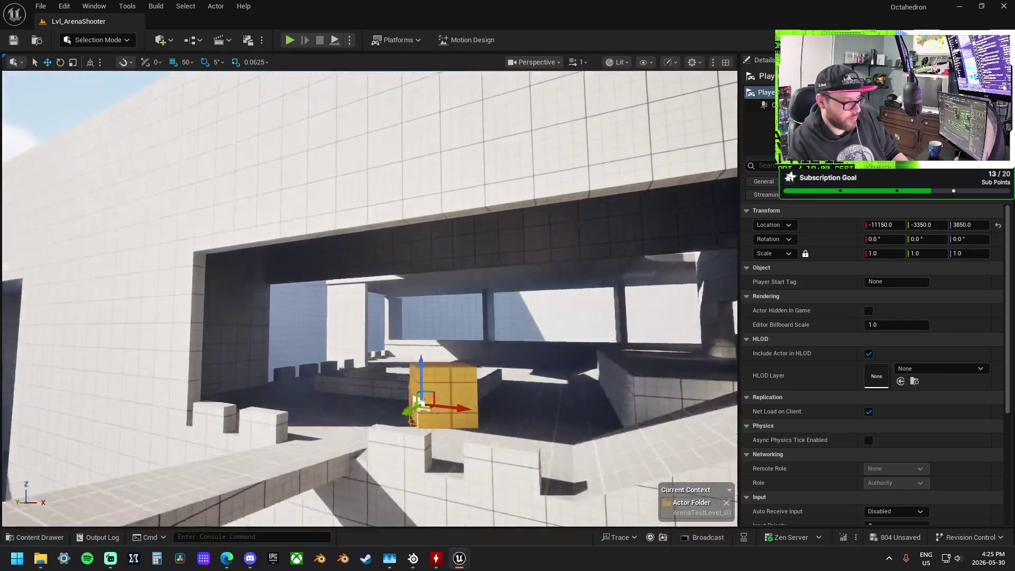
key(w)
key(w)
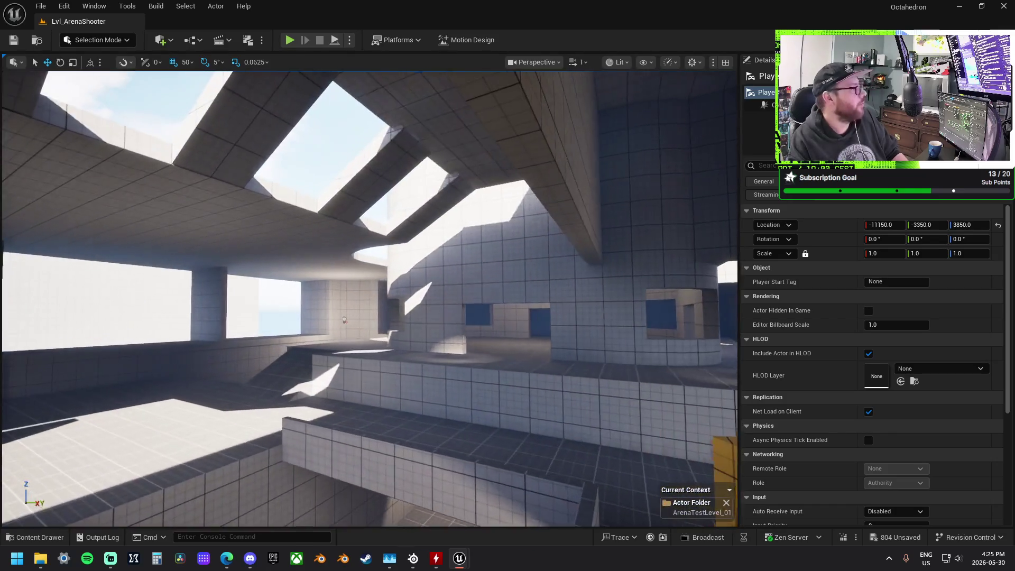
key(s)
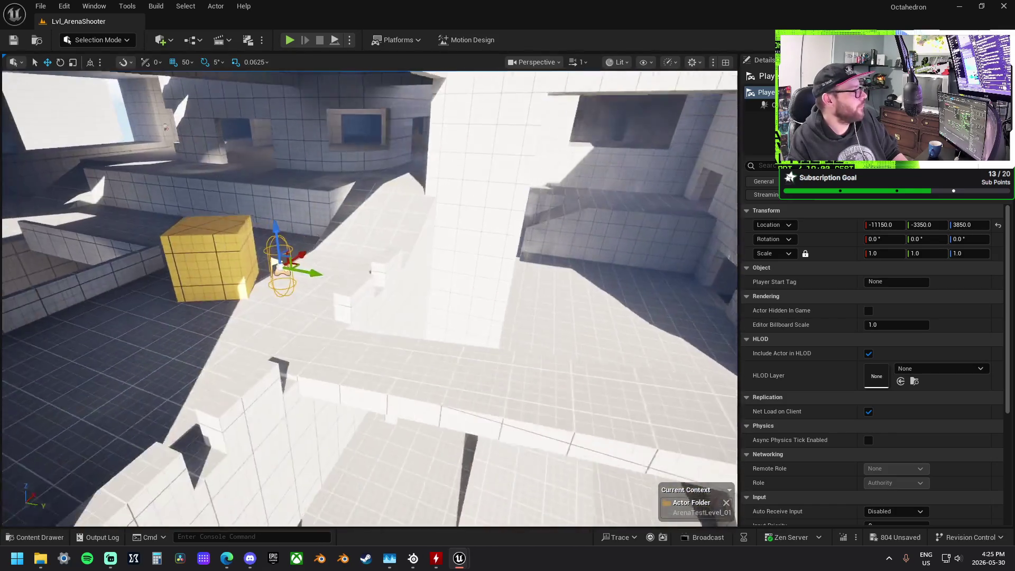
key(e)
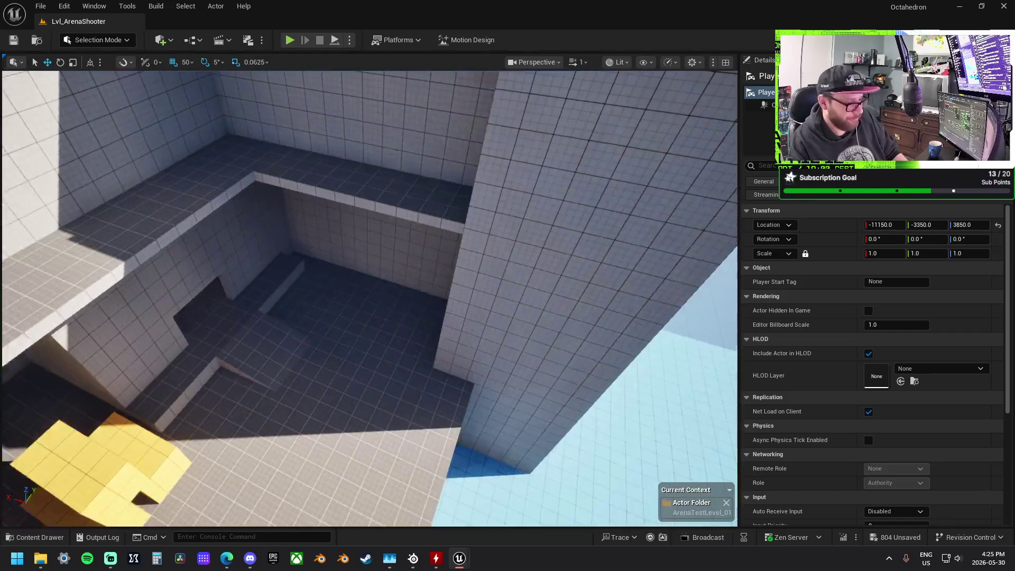
key(s)
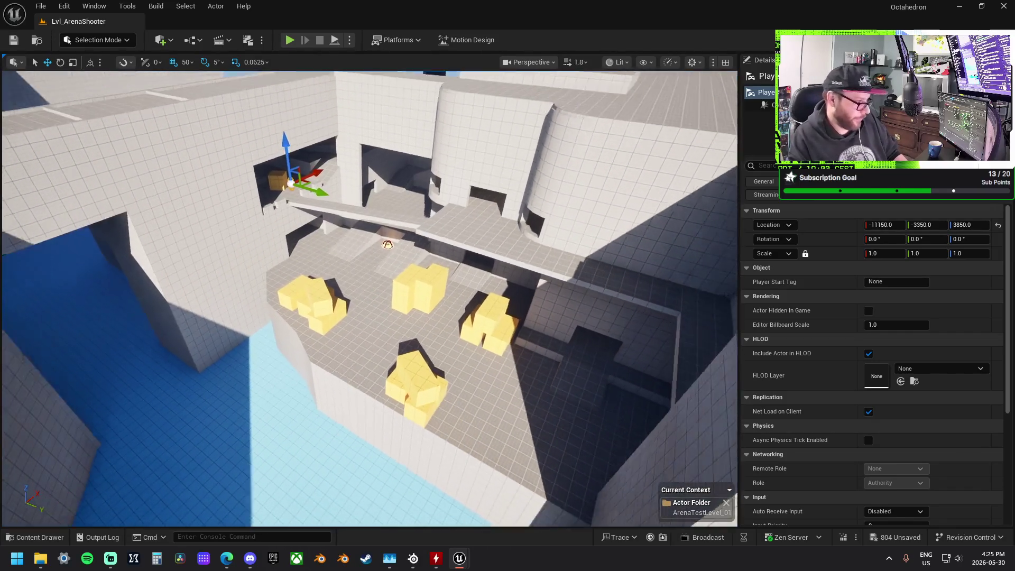
key(s)
scroll(370, 299, up, 2)
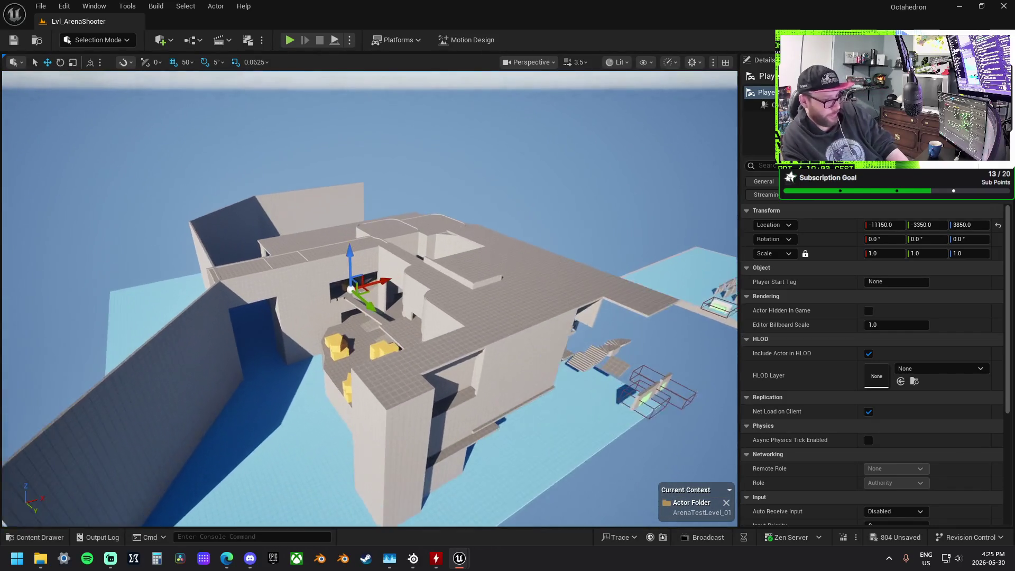
key(w)
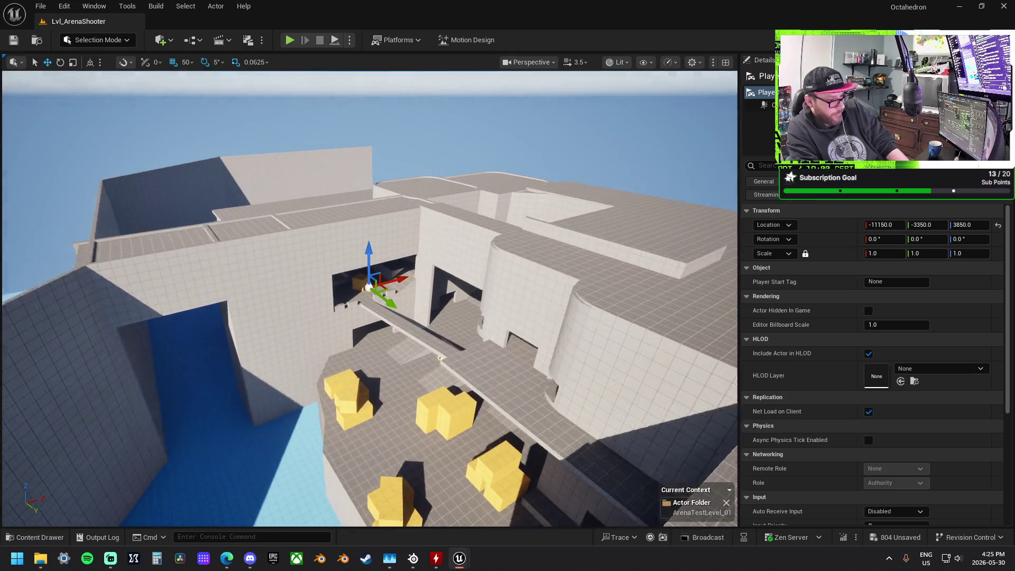
key(w)
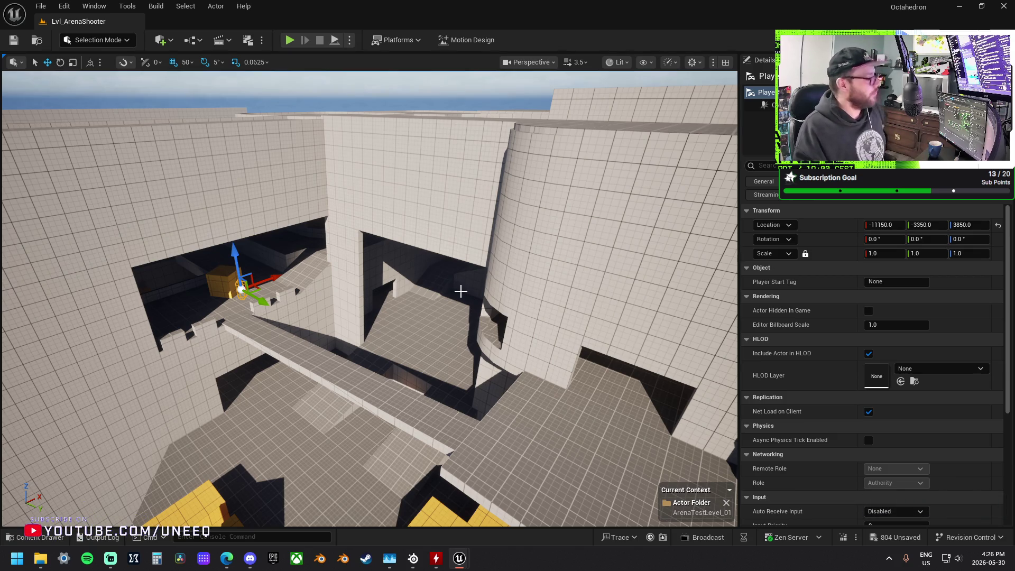
mouse_move(460, 291)
mouse_down()
mouse_move(461, 339)
mouse_move(505, 344)
mouse_up()
Save all level changes with Ctrl+S, then fly over the movement gym and back to the arena.
key(ctrl+s)
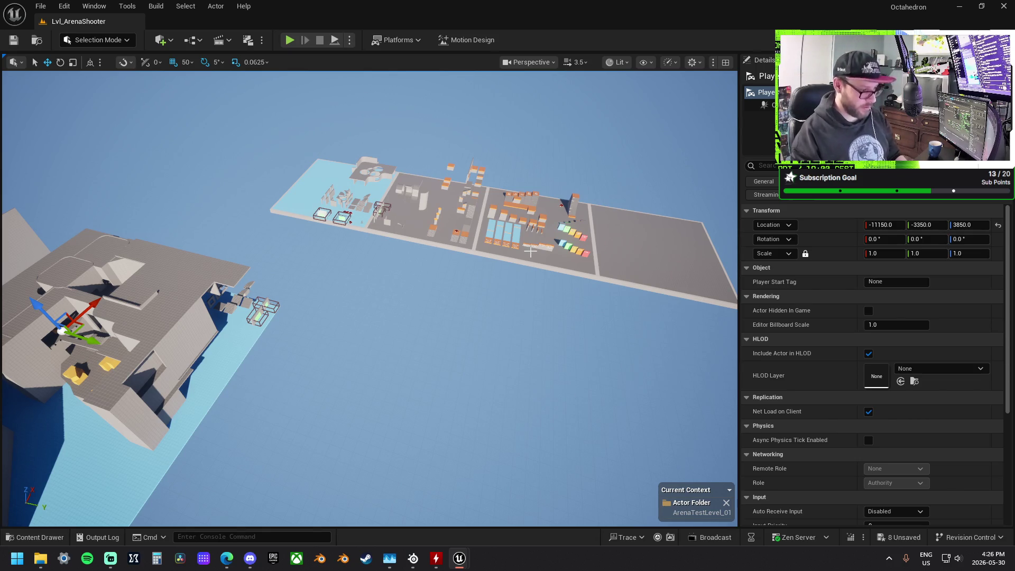
drag(530, 252, 525, 195)
key(w)
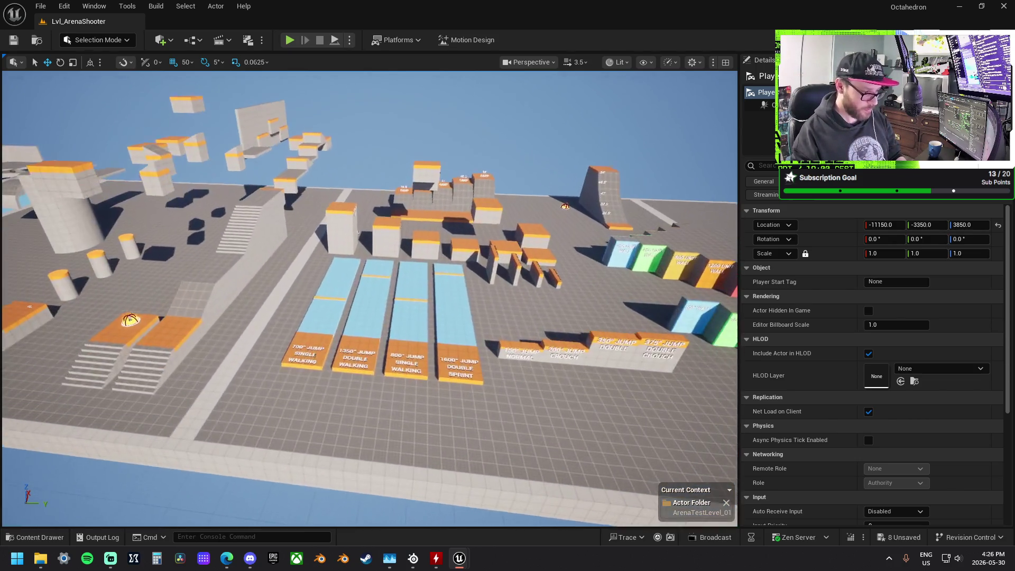
key(s)
key(w)
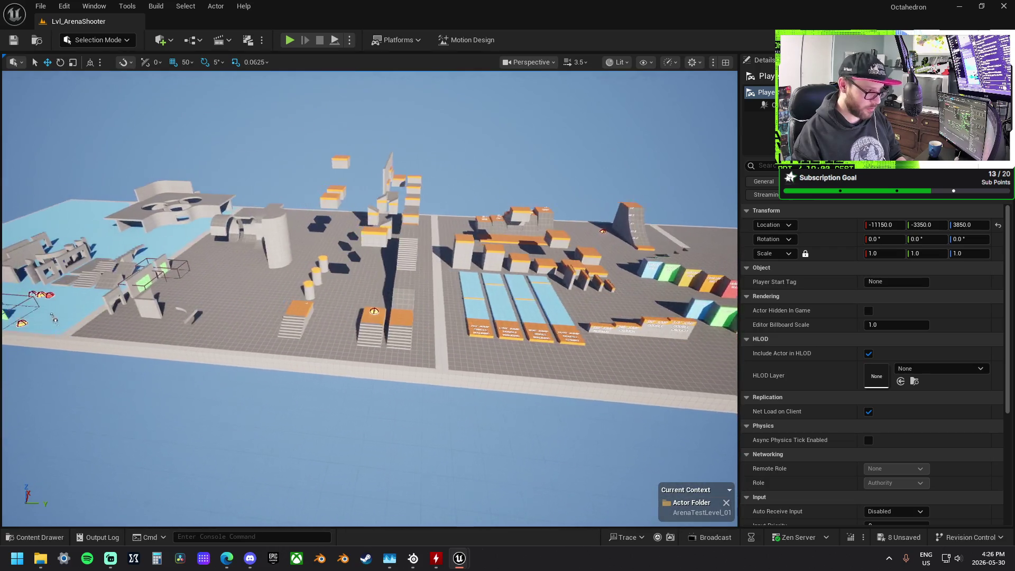
key(s)
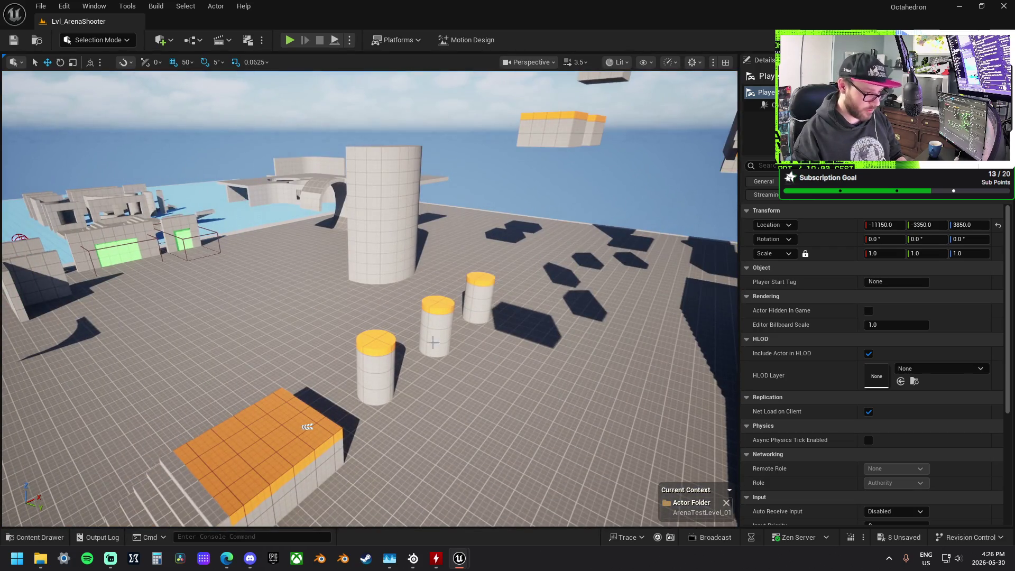
key(s)
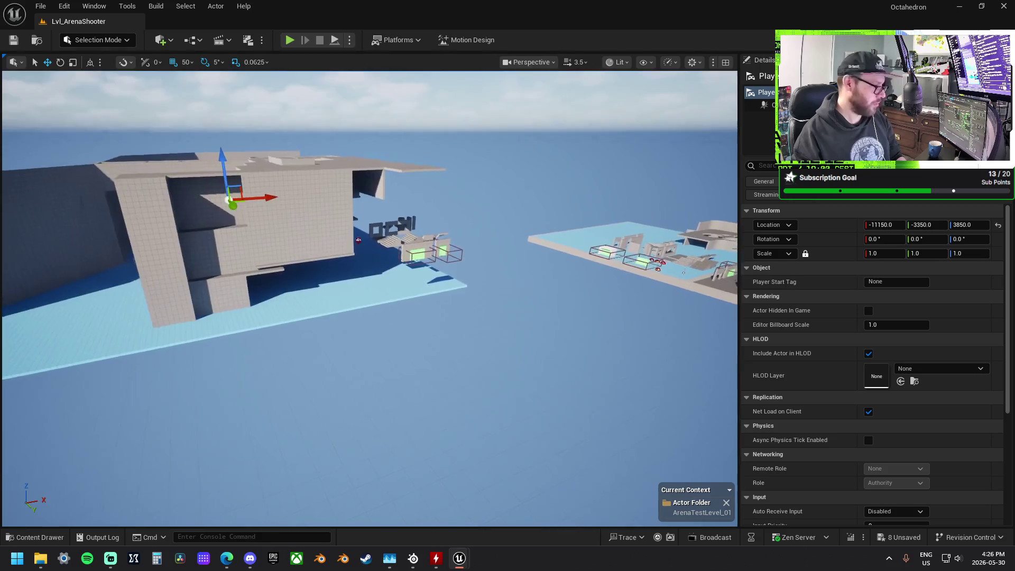
key(w)
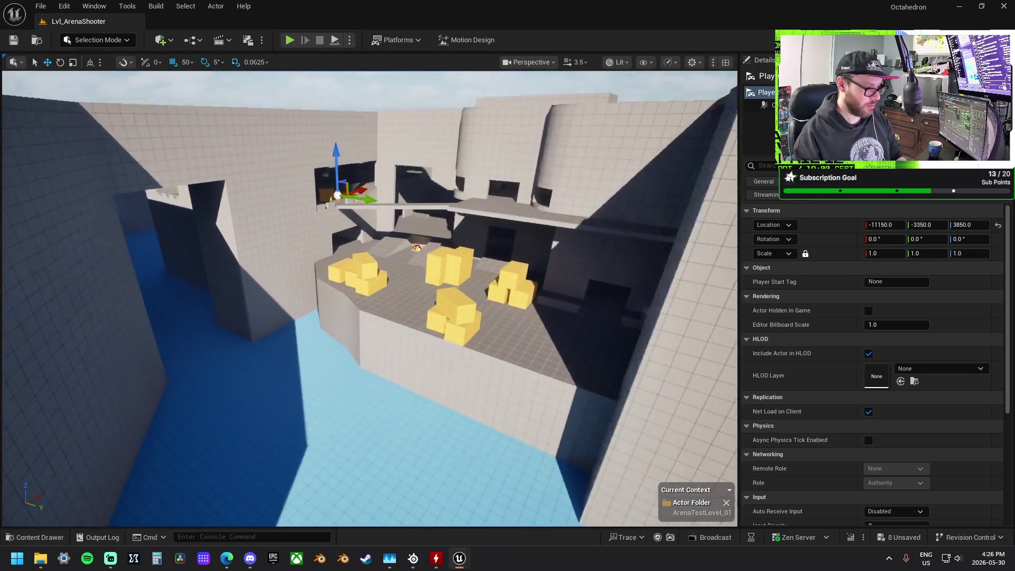
key(s)
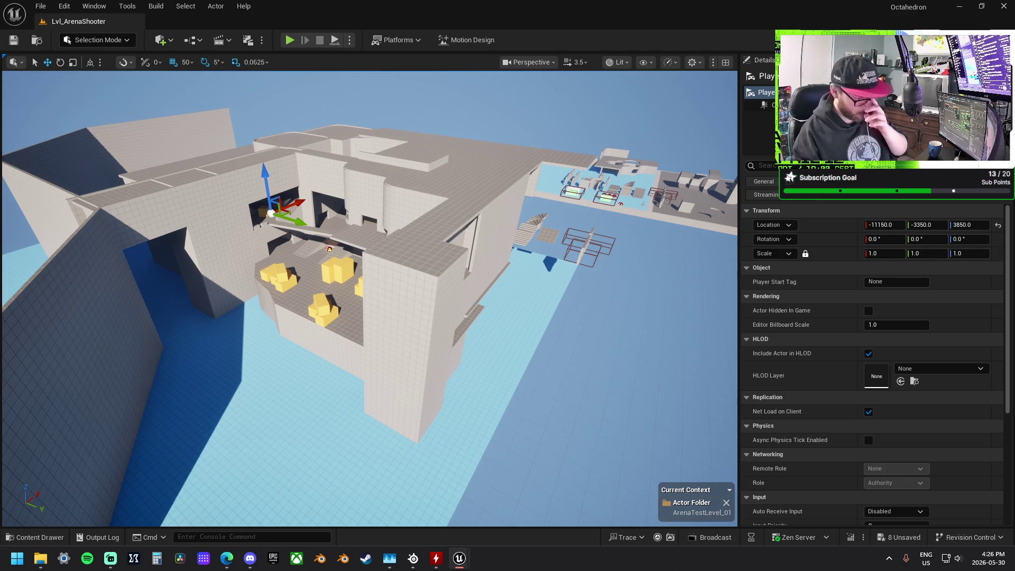
key(s)
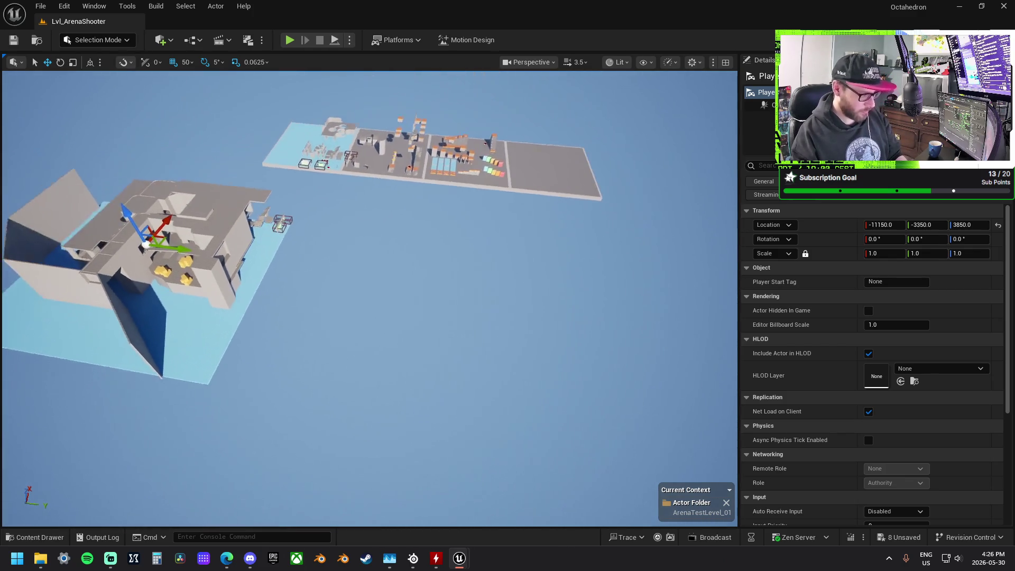
Deselect the Player Start with Escape, framing both the arena and the movement gym.
drag(411, 365, 439, 386)
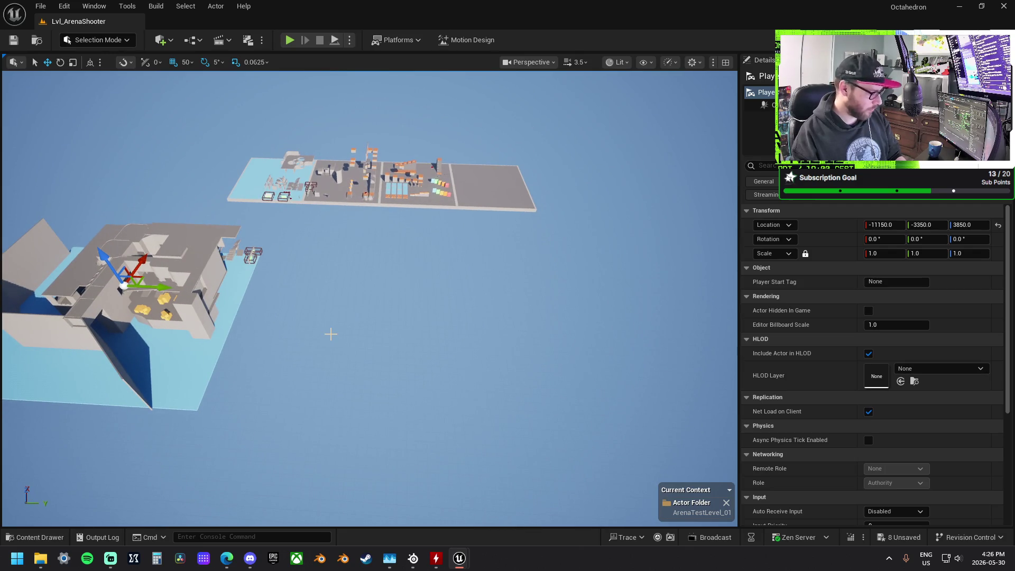
drag(331, 334, 275, 318)
scroll(371, 297, up, 5)
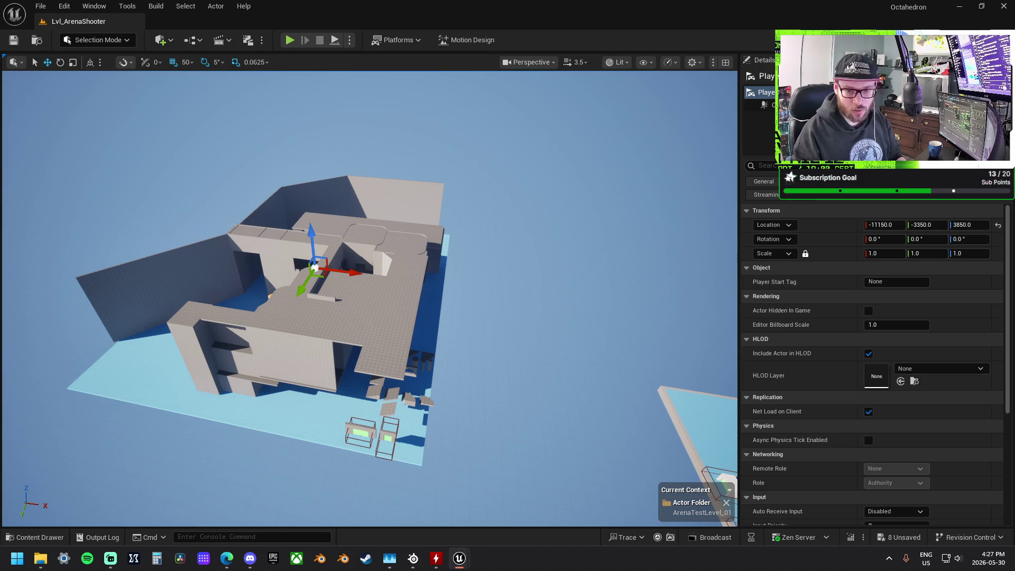
key(Escape)
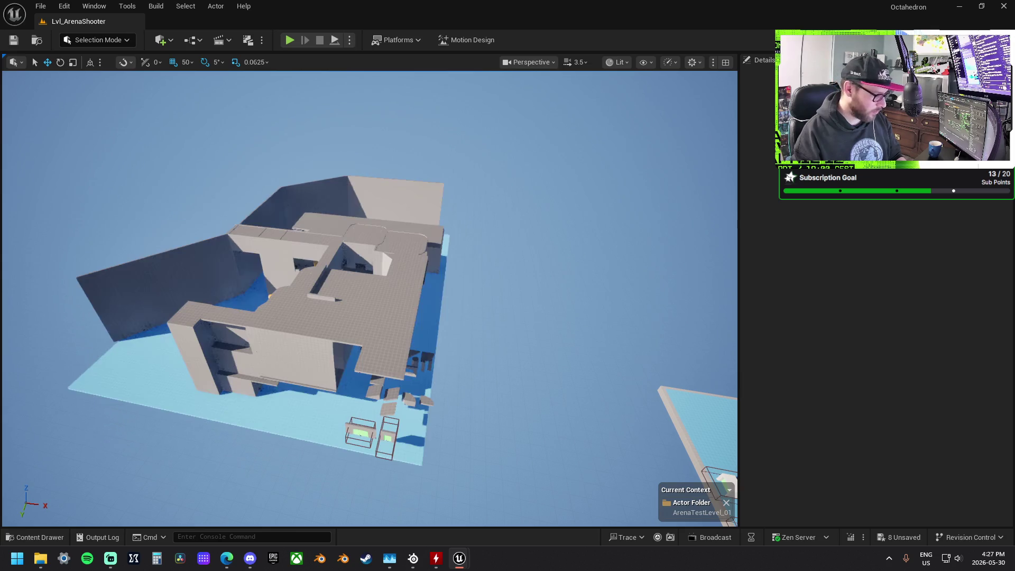
drag(482, 283, 574, 293)
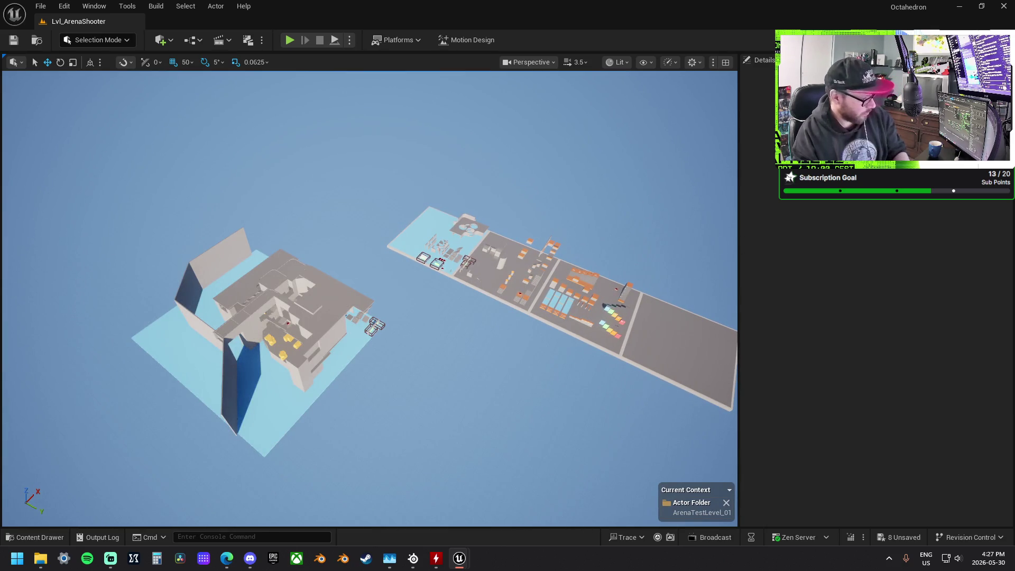
mouse_move(370, 296)
mouse_down()
mouse_move(341, 238)
mouse_move(333, 169)
mouse_move(352, 259)
mouse_up()
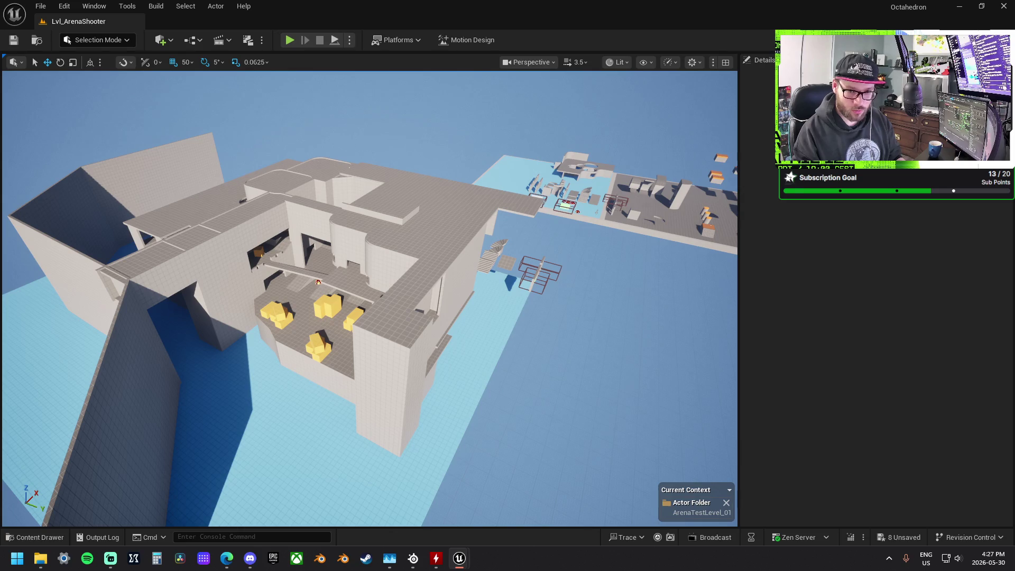
Select the SM_SkySphere dome (M_SimpleSkyDome, scale 400) by clicking the empty sky.
click(539, 273)
mouse_move(419, 196)
mouse_down()
mouse_move(402, 196)
mouse_move(419, 196)
mouse_move(389, 175)
mouse_up()
click(388, 176)
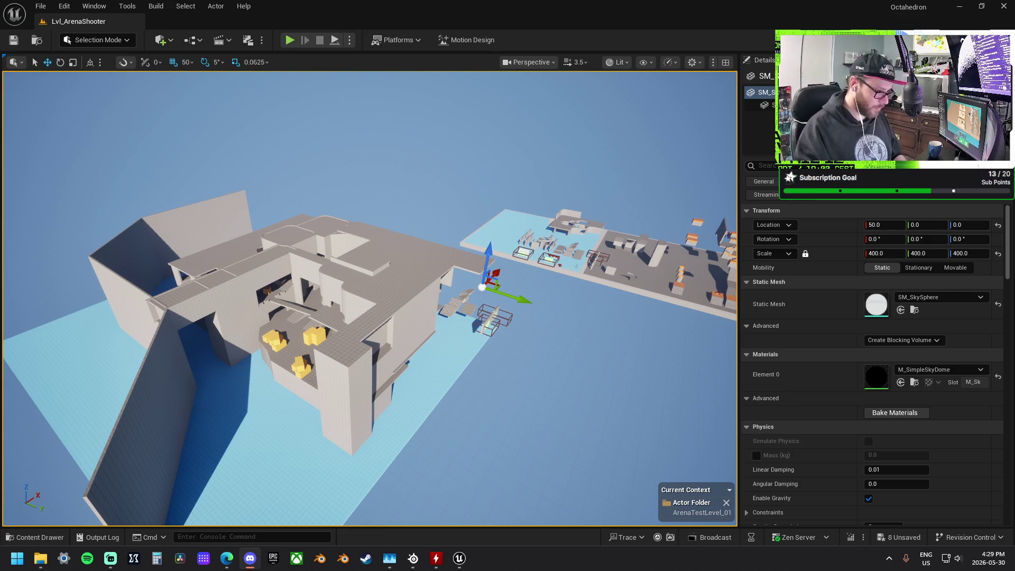
mouse_move(536, 392)
mouse_down()
mouse_move(460, 298)
mouse_move(392, 280)
mouse_move(549, 372)
mouse_up()
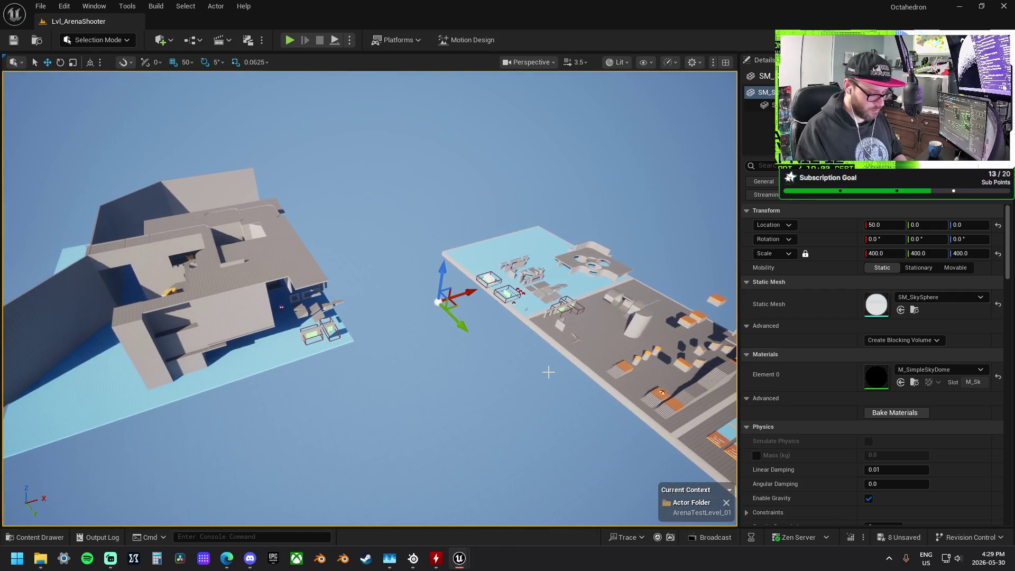
Orbit the viewport around the arena building and the level.
drag(404, 344, 434, 323)
drag(174, 242, 177, 241)
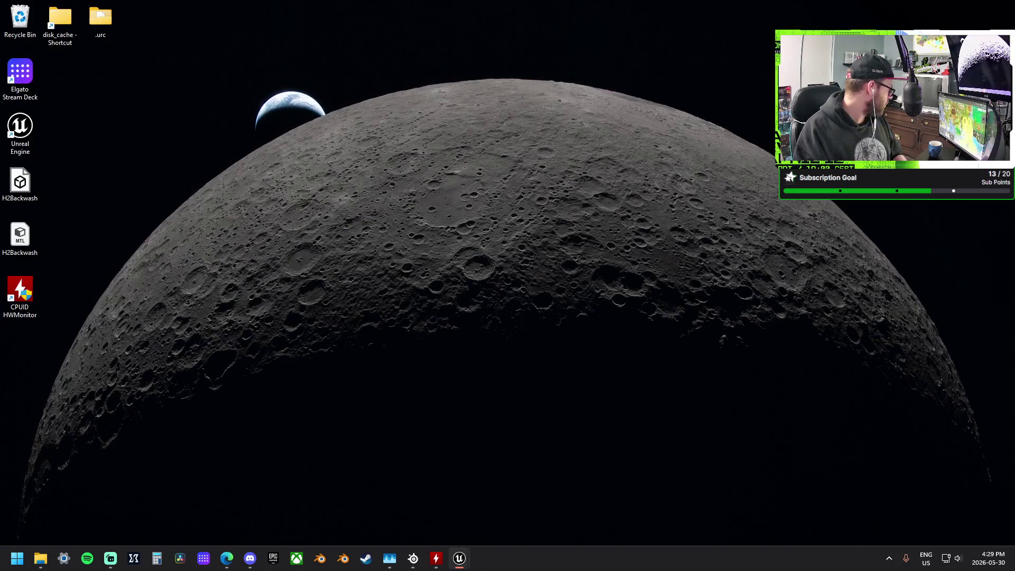
Bring the Unreal Engine editor back over the desktop from the taskbar.
key(alt+Tab)
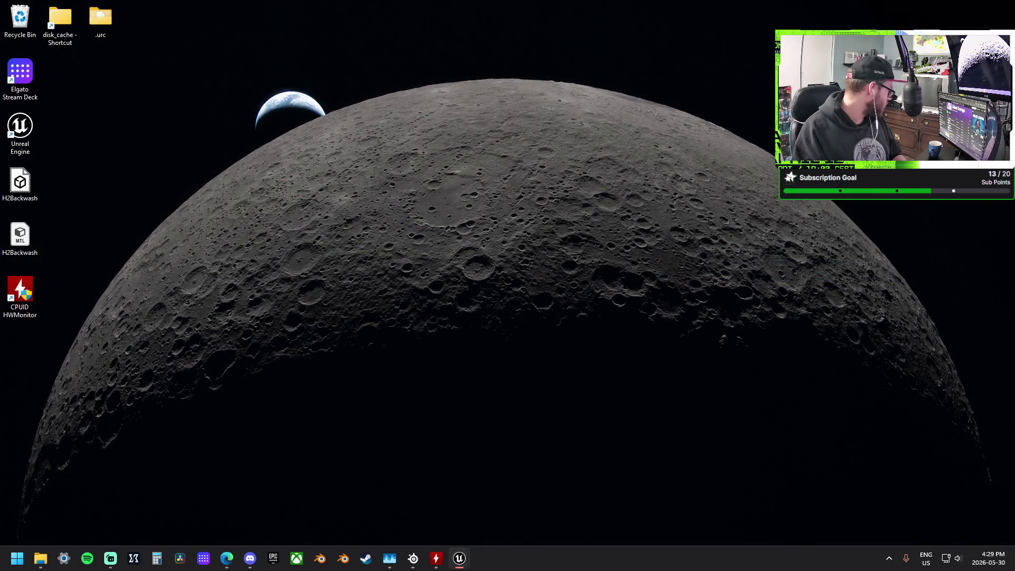
click(459, 558)
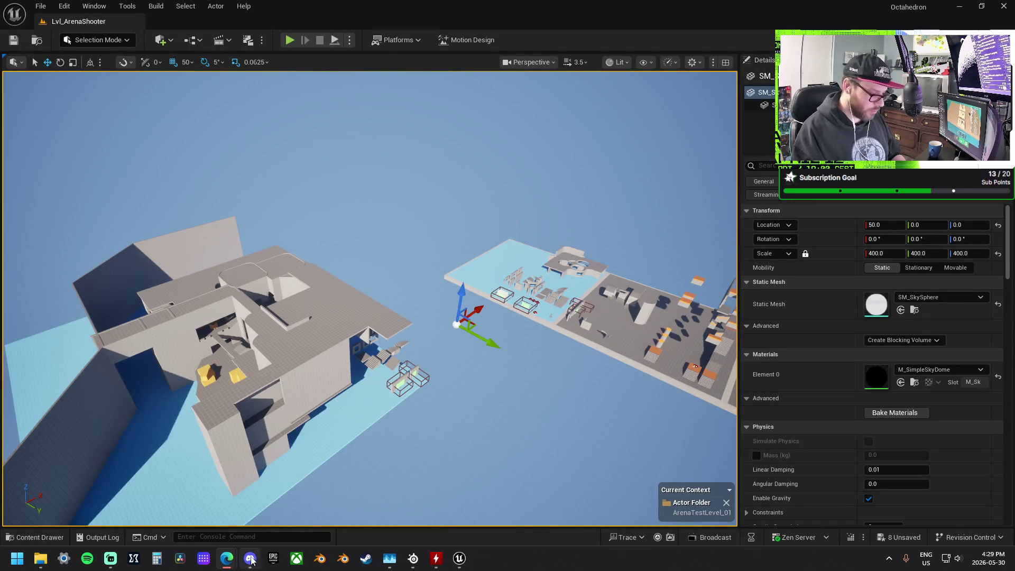
mouse_move(231, 560)
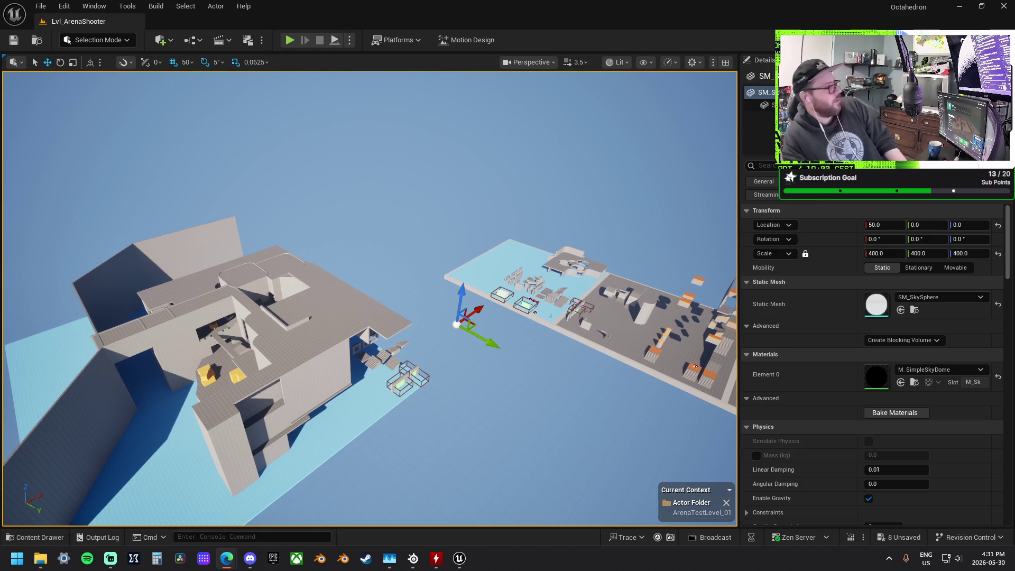
click(284, 164)
mouse_move(388, 327)
mouse_down()
mouse_move(360, 312)
mouse_move(388, 327)
mouse_move(415, 315)
mouse_move(415, 299)
mouse_up()
key(ctrl+s)
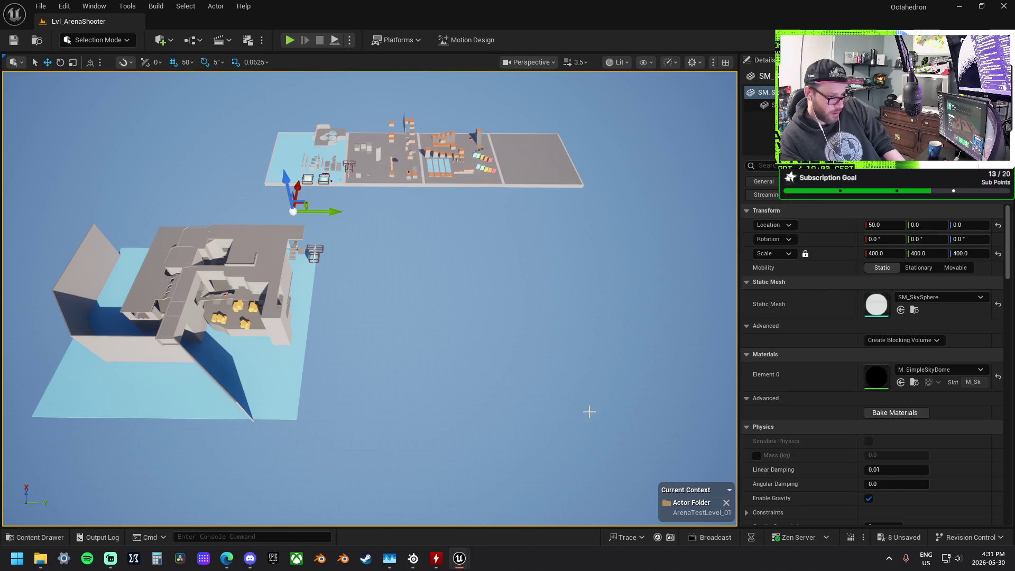
drag(546, 283, 585, 283)
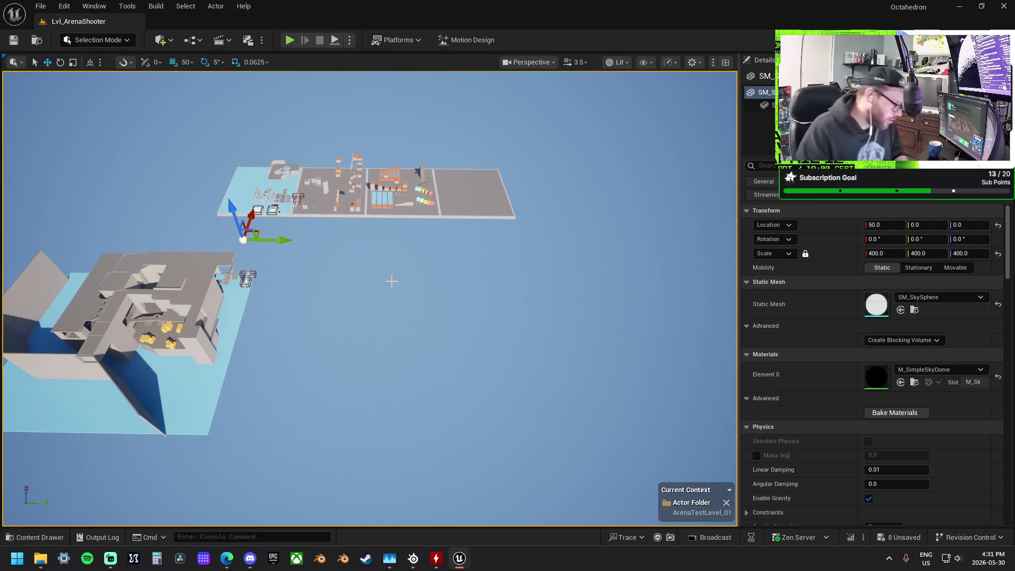
key(e)
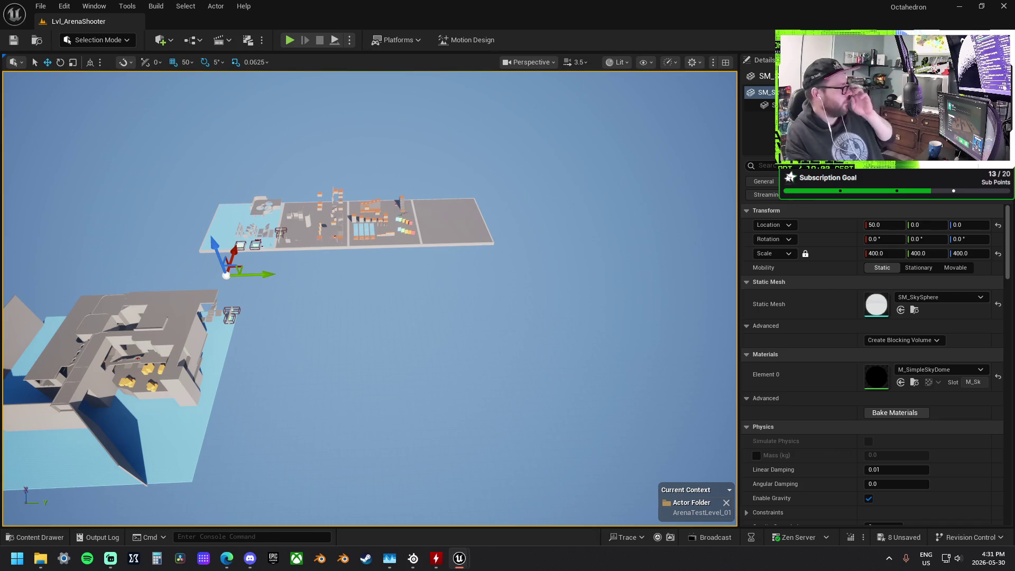
key(alt+Tab)
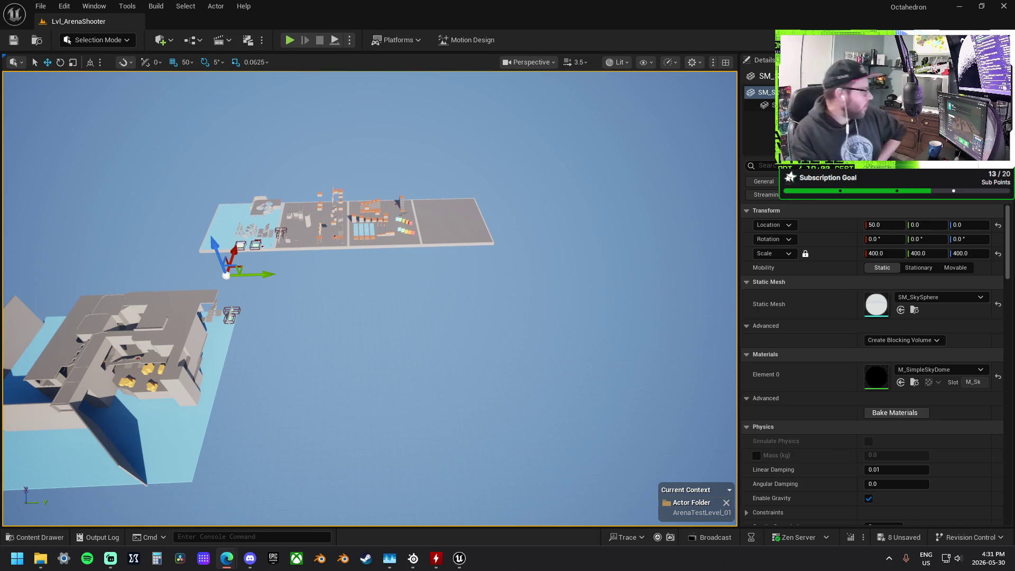